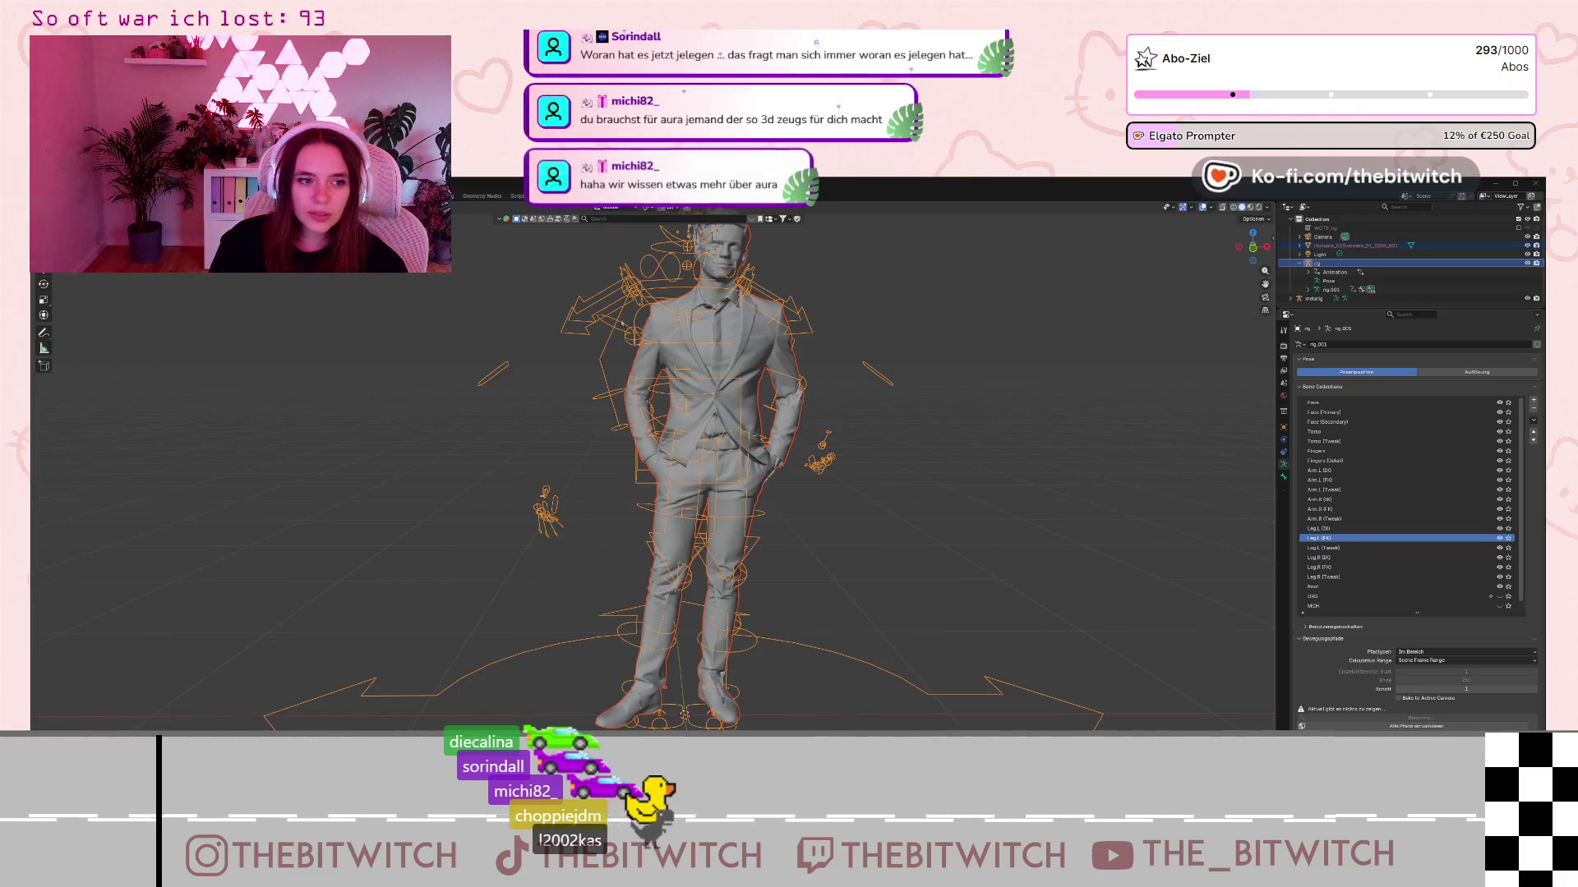
- Delete the generated rig from the Outliner
{"action": "scroll", "coordinate": [622, 322], "scroll_direction": "down", "scroll_amount": 2}
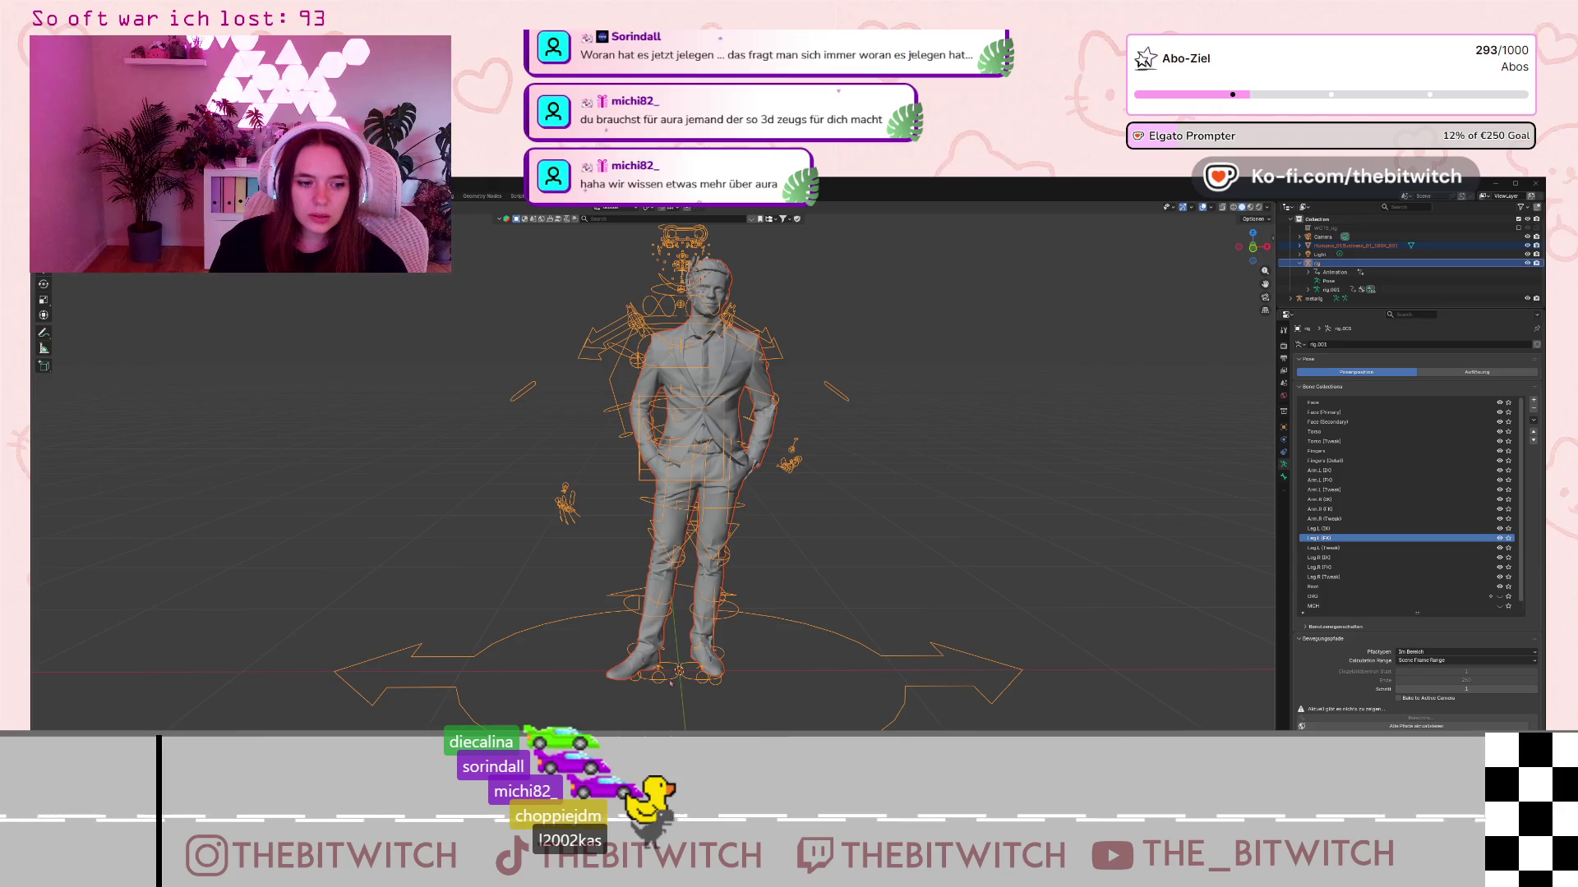
{"action": "mouse_move", "coordinate": [763, 654]}
{"action": "left_mouse_down"}
{"action": "mouse_move", "coordinate": [986, 458]}
{"action": "mouse_move", "coordinate": [907, 596]}
{"action": "mouse_move", "coordinate": [751, 669]}
{"action": "mouse_move", "coordinate": [789, 614]}
{"action": "left_mouse_up"}
{"action": "mouse_move", "coordinate": [546, 315]}
{"action": "left_mouse_down"}
{"action": "mouse_move", "coordinate": [718, 307]}
{"action": "mouse_move", "coordinate": [539, 405]}
{"action": "left_mouse_up"}
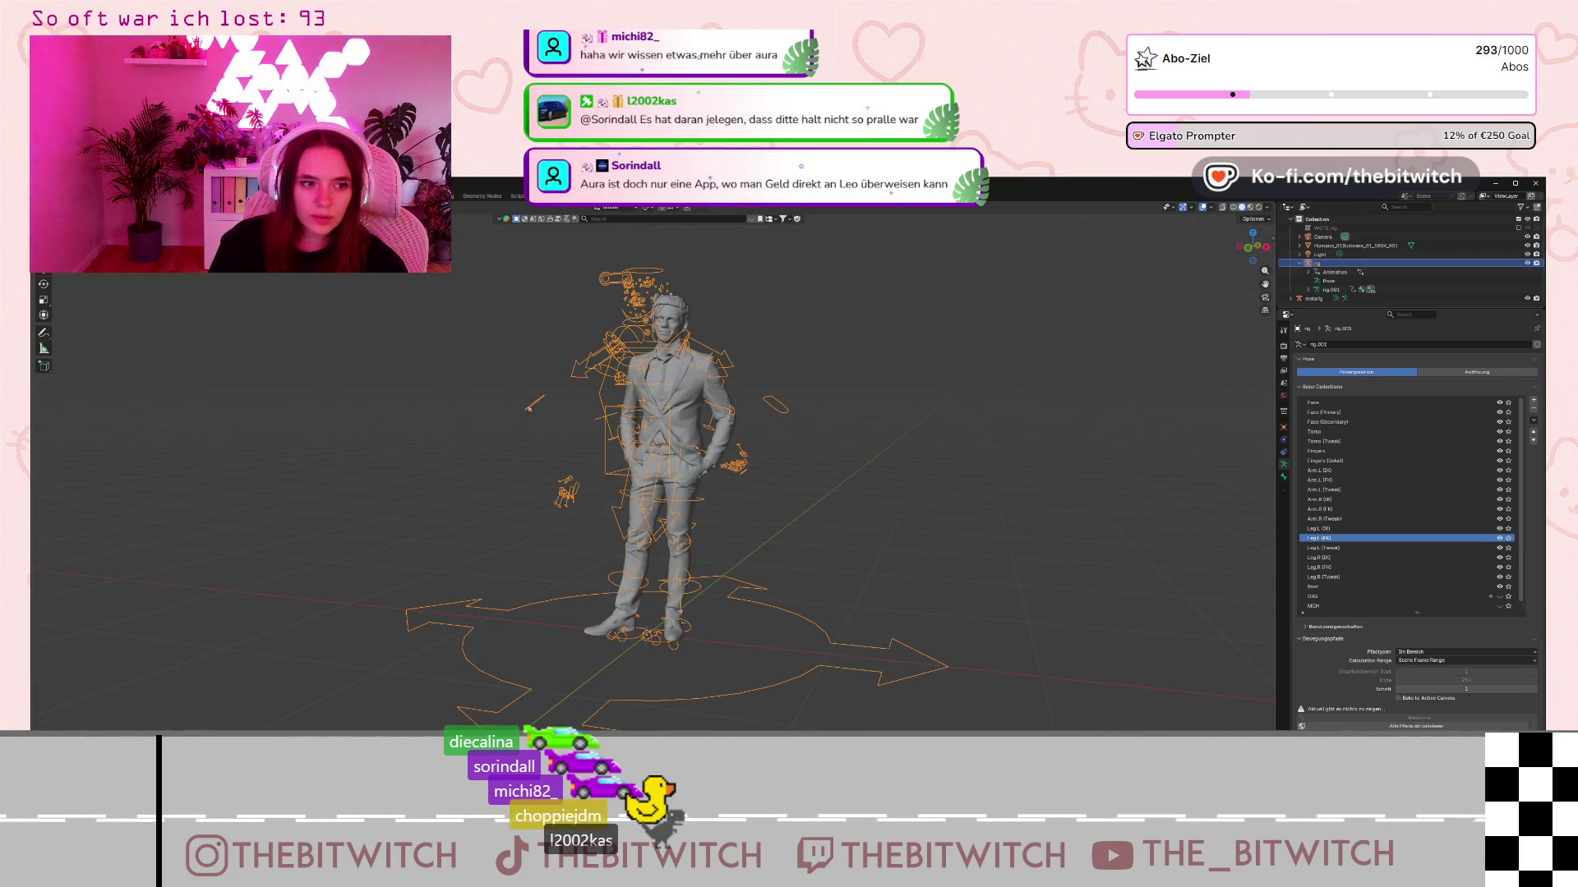
{"action": "mouse_move", "coordinate": [872, 440]}
{"action": "left_mouse_down"}
{"action": "mouse_move", "coordinate": [958, 478]}
{"action": "mouse_move", "coordinate": [944, 475]}
{"action": "left_mouse_up"}
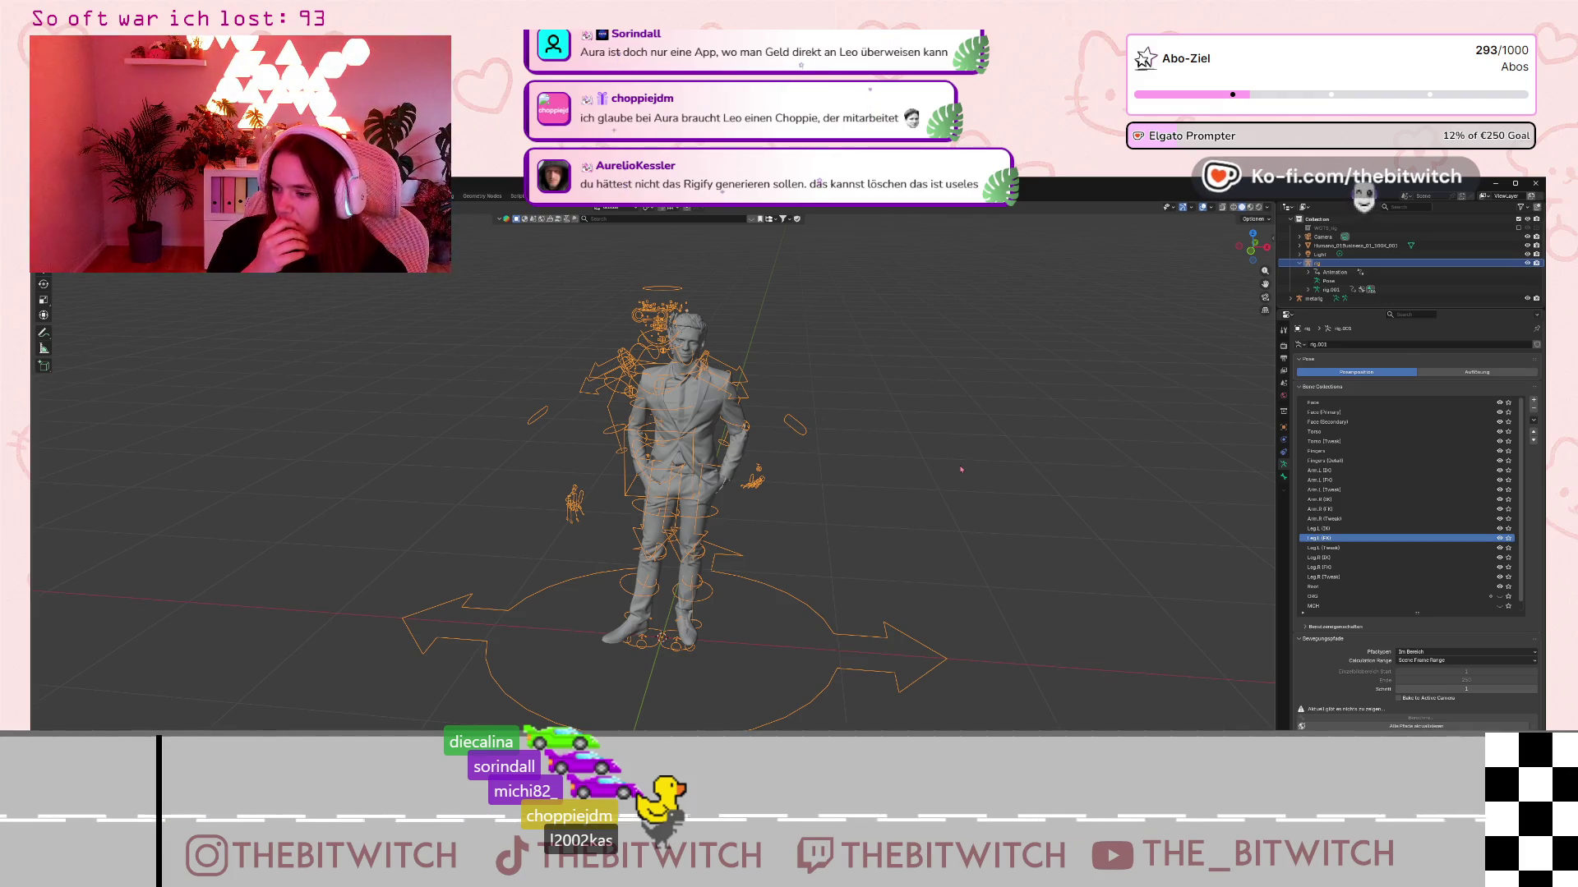
{"action": "right_click", "coordinate": [1438, 264]}
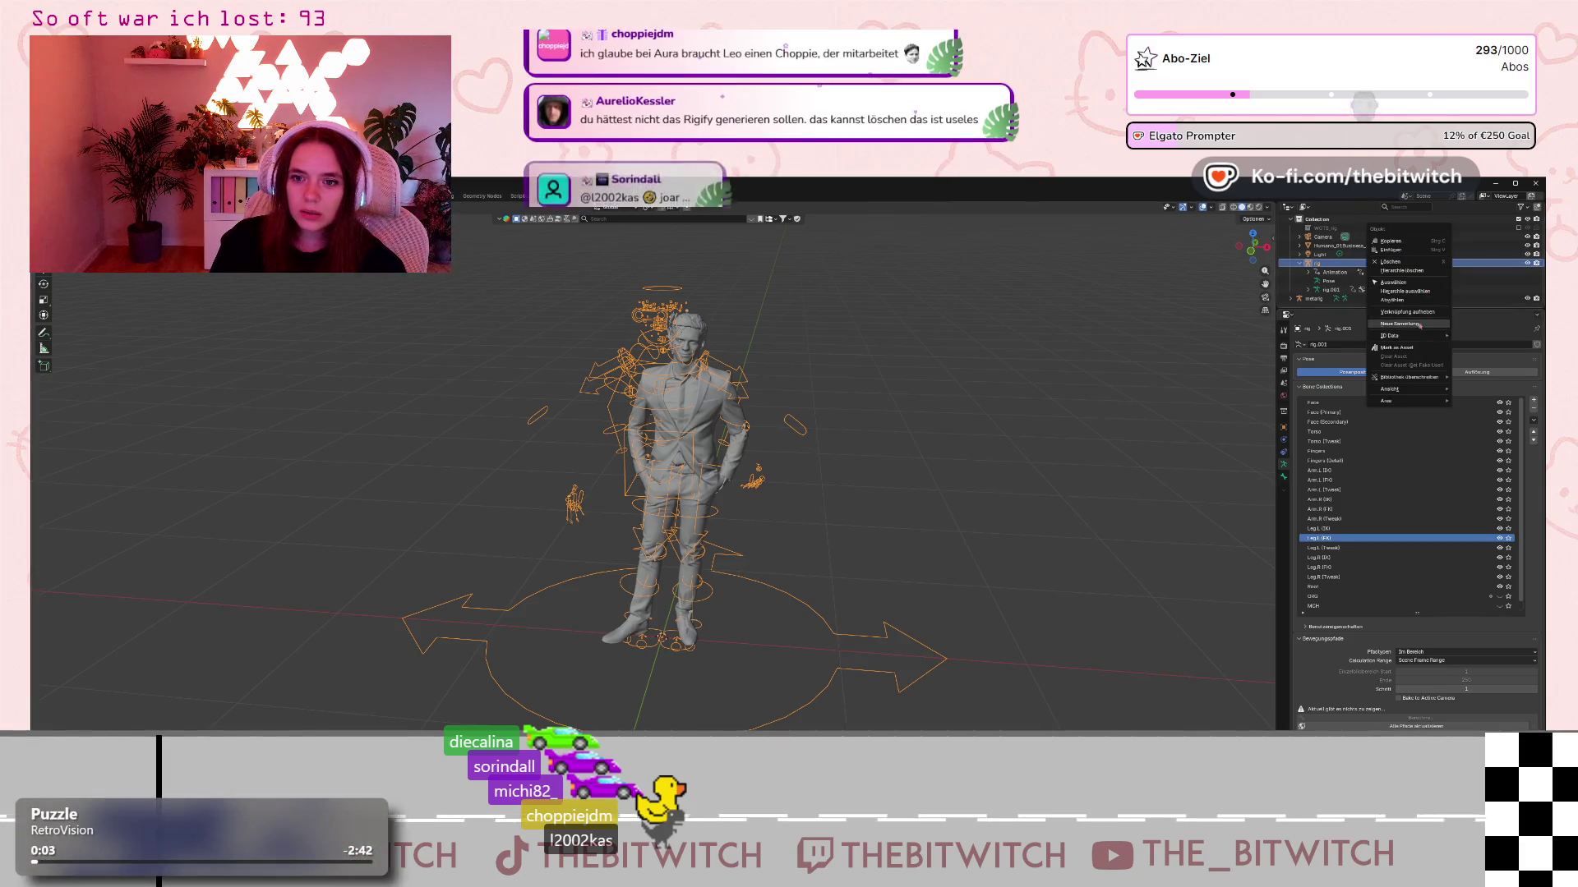
{"action": "left_click", "coordinate": [1397, 262]}
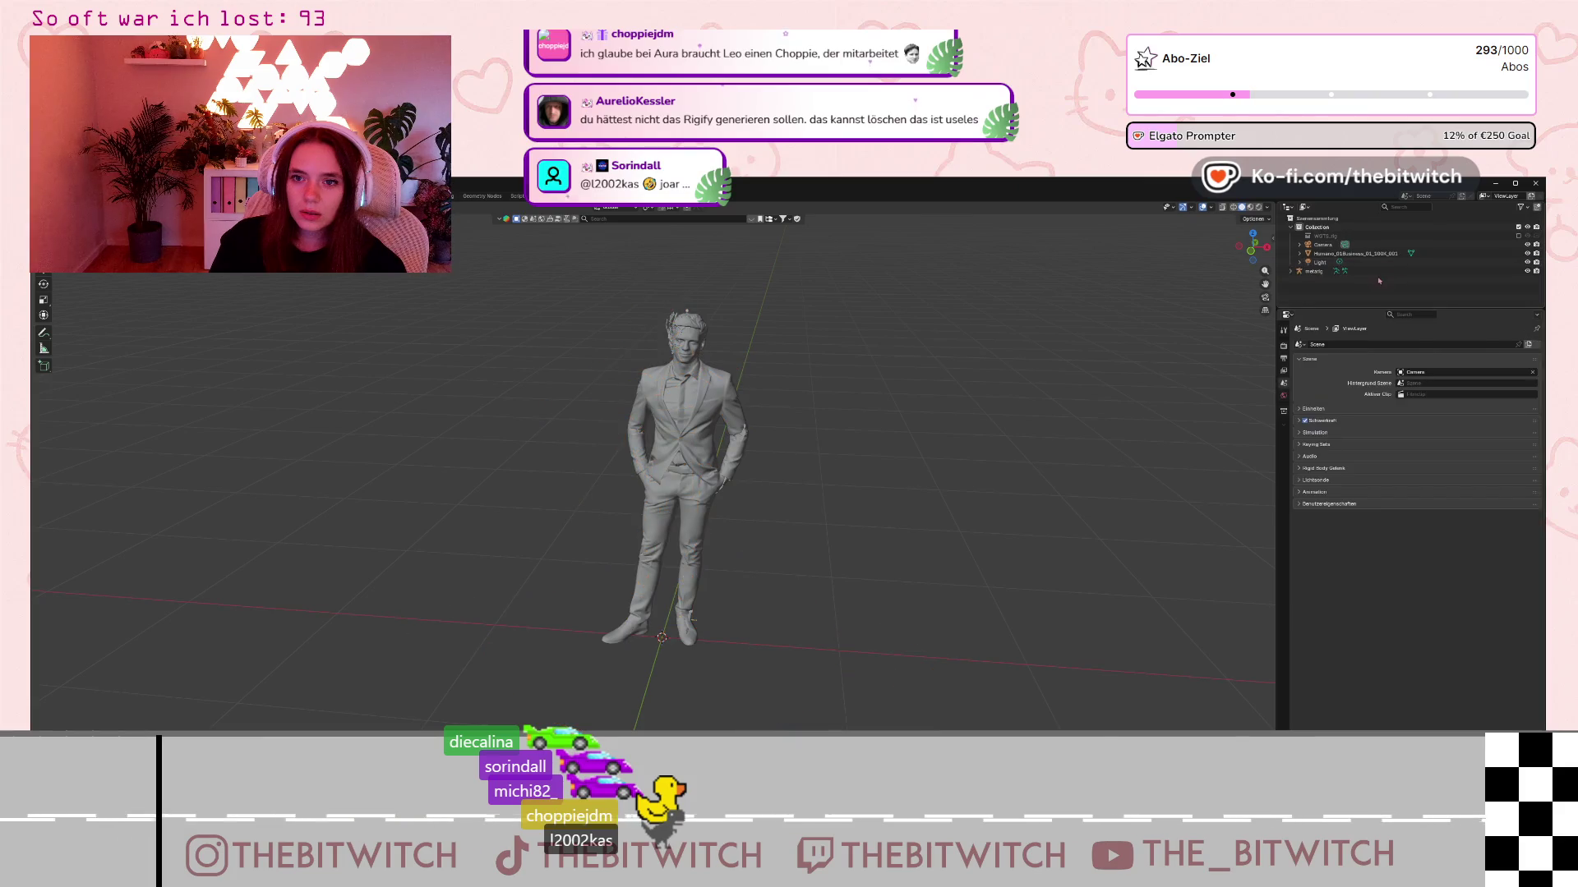
- Select the remaining metarig in the Outliner
{"action": "left_click", "coordinate": [1319, 272]}
{"action": "scroll", "coordinate": [618, 330], "scroll_direction": "up", "scroll_amount": 1}
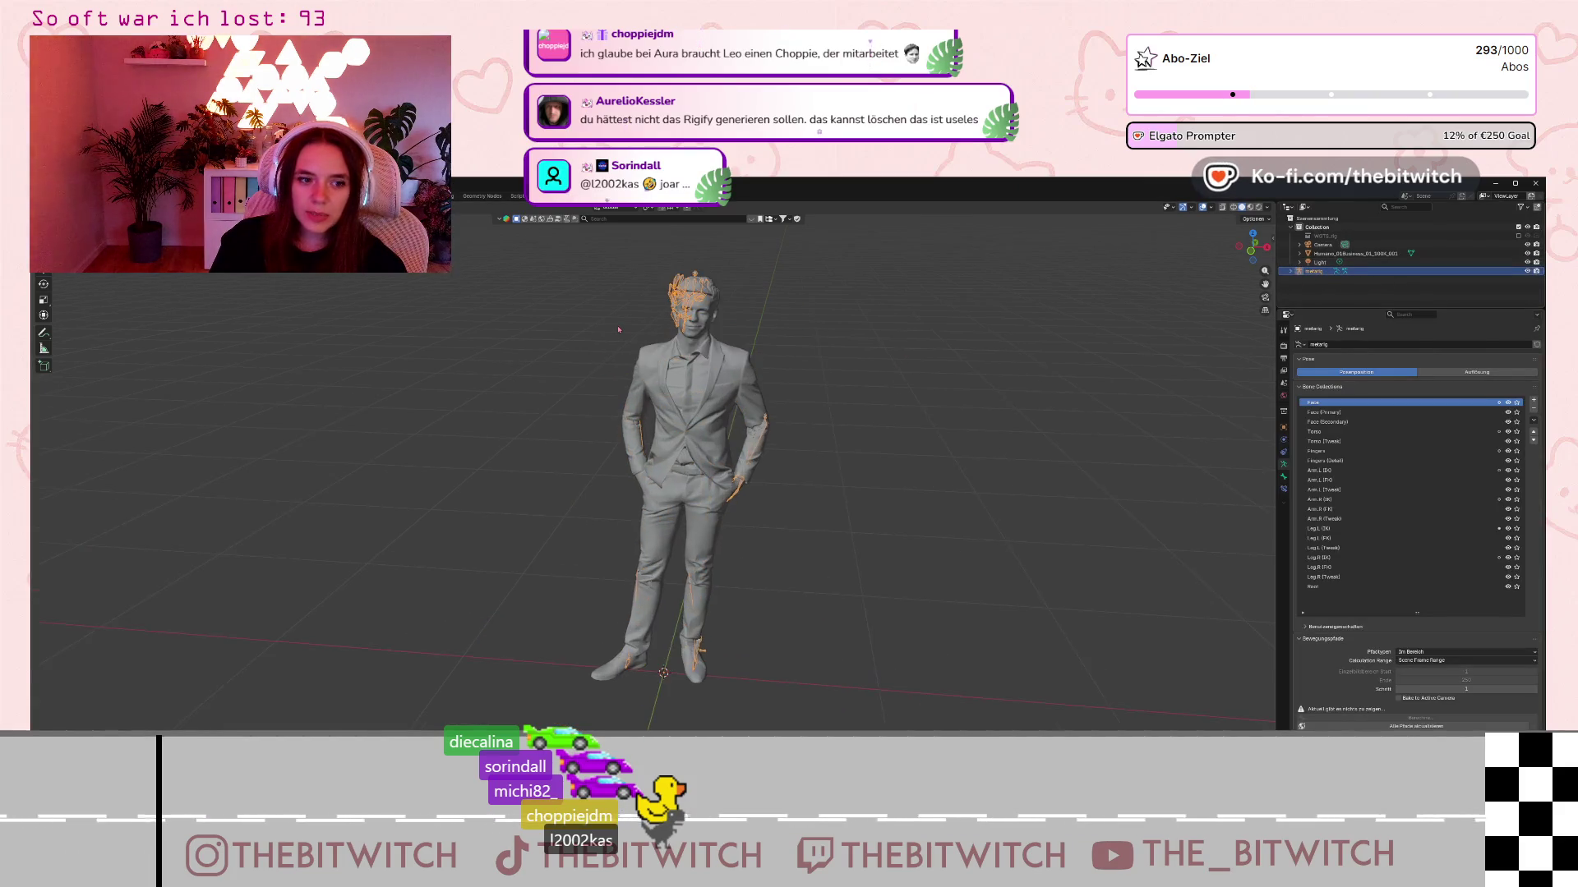
{"action": "scroll", "coordinate": [618, 330], "scroll_direction": "up", "scroll_amount": 1}
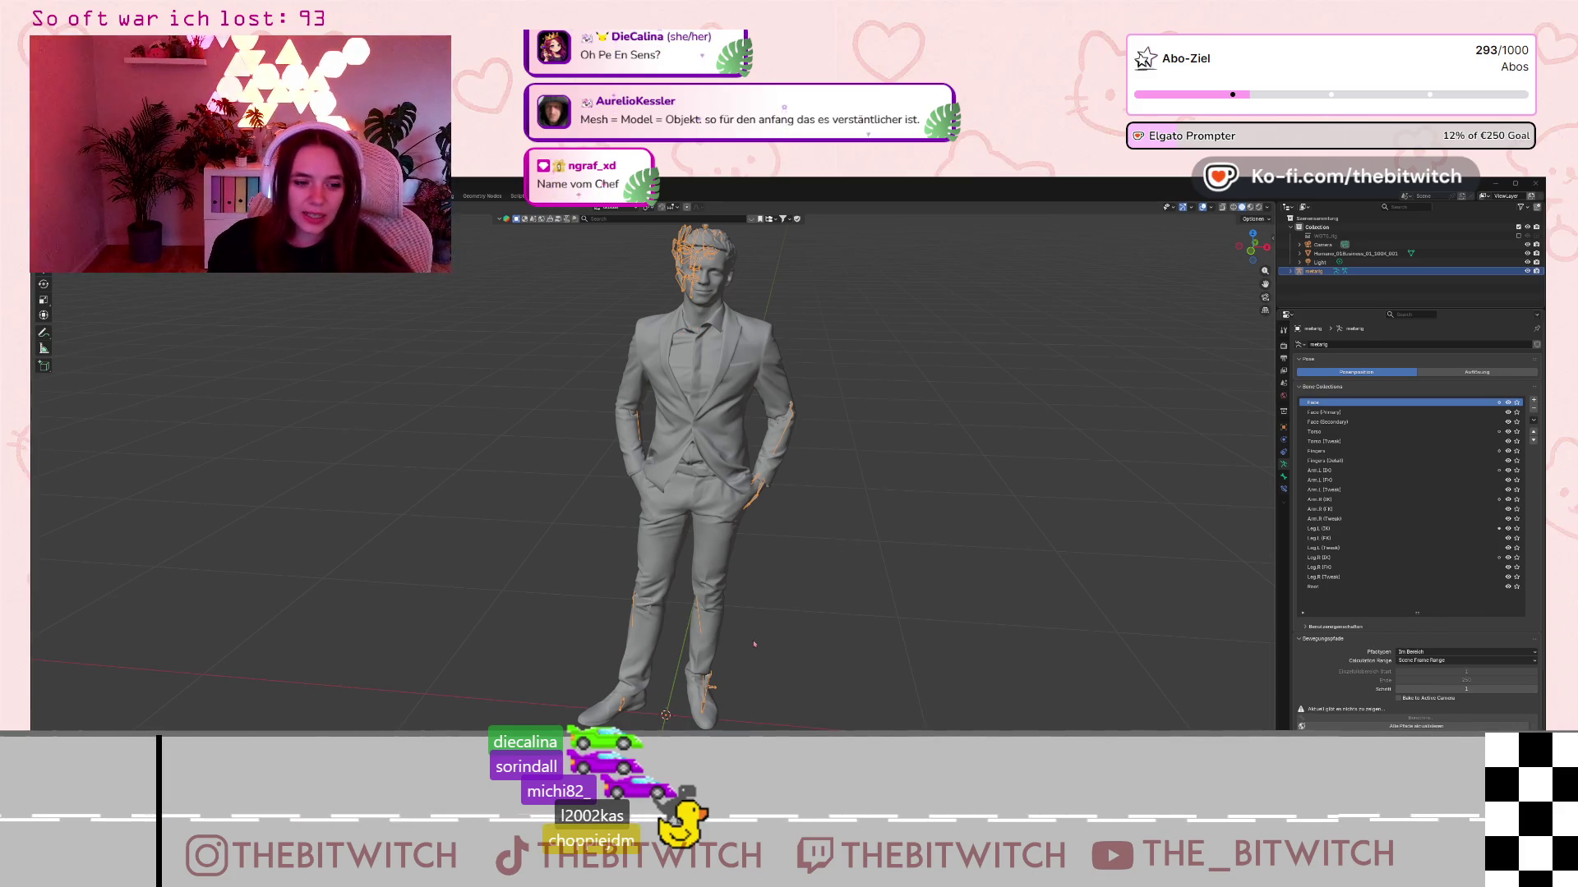
- Deselect and then reselect the metarig in the viewport
{"action": "scroll", "coordinate": [721, 545], "scroll_direction": "up", "scroll_amount": 2}
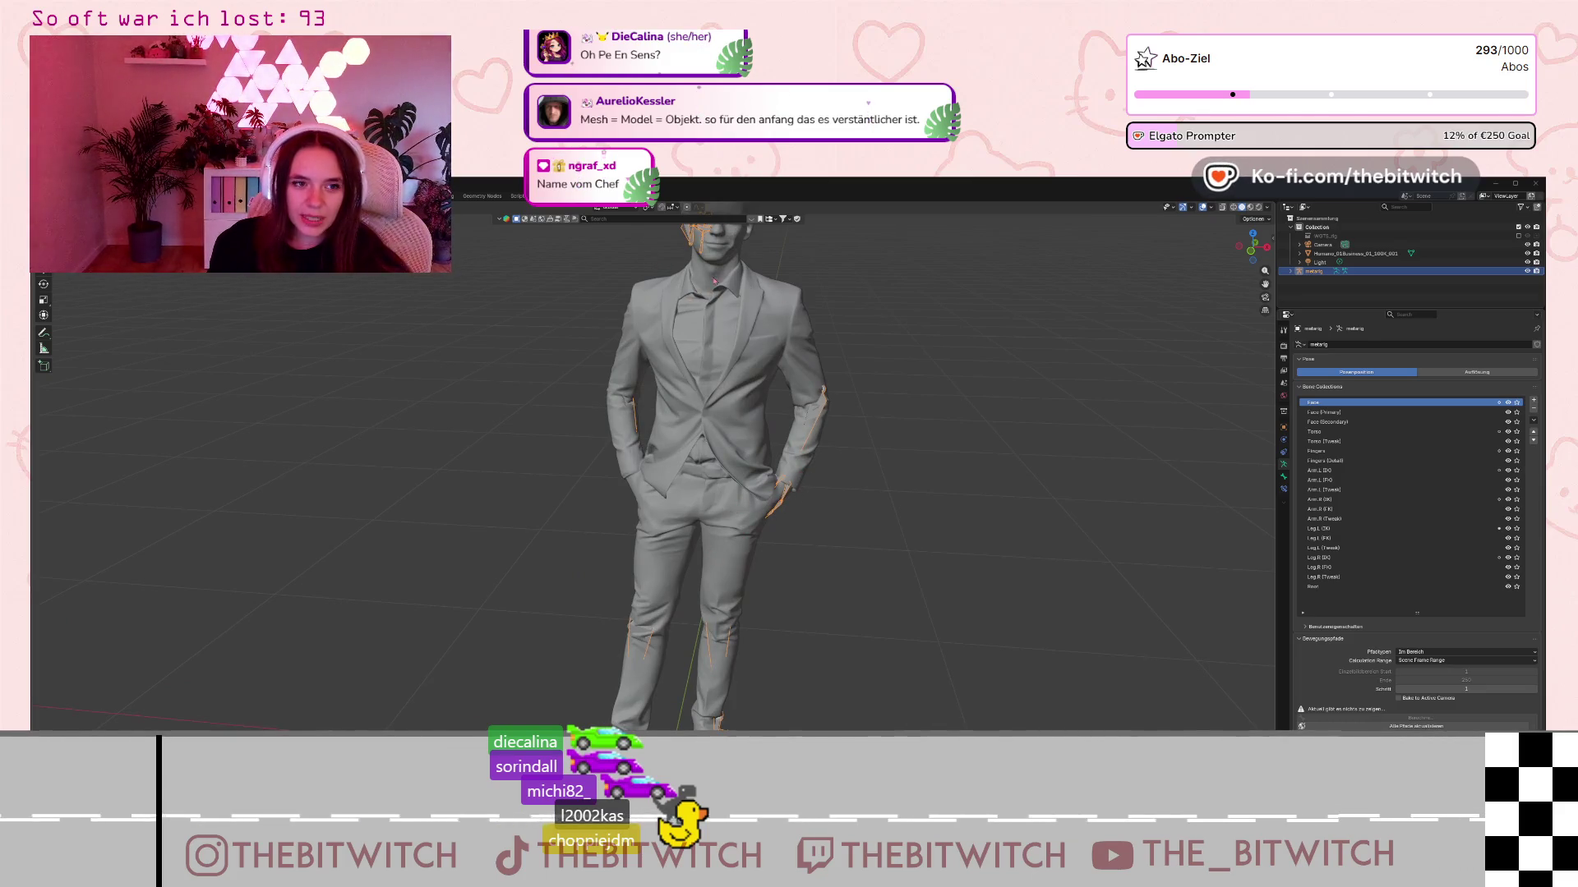
{"action": "left_click", "coordinate": [803, 535]}
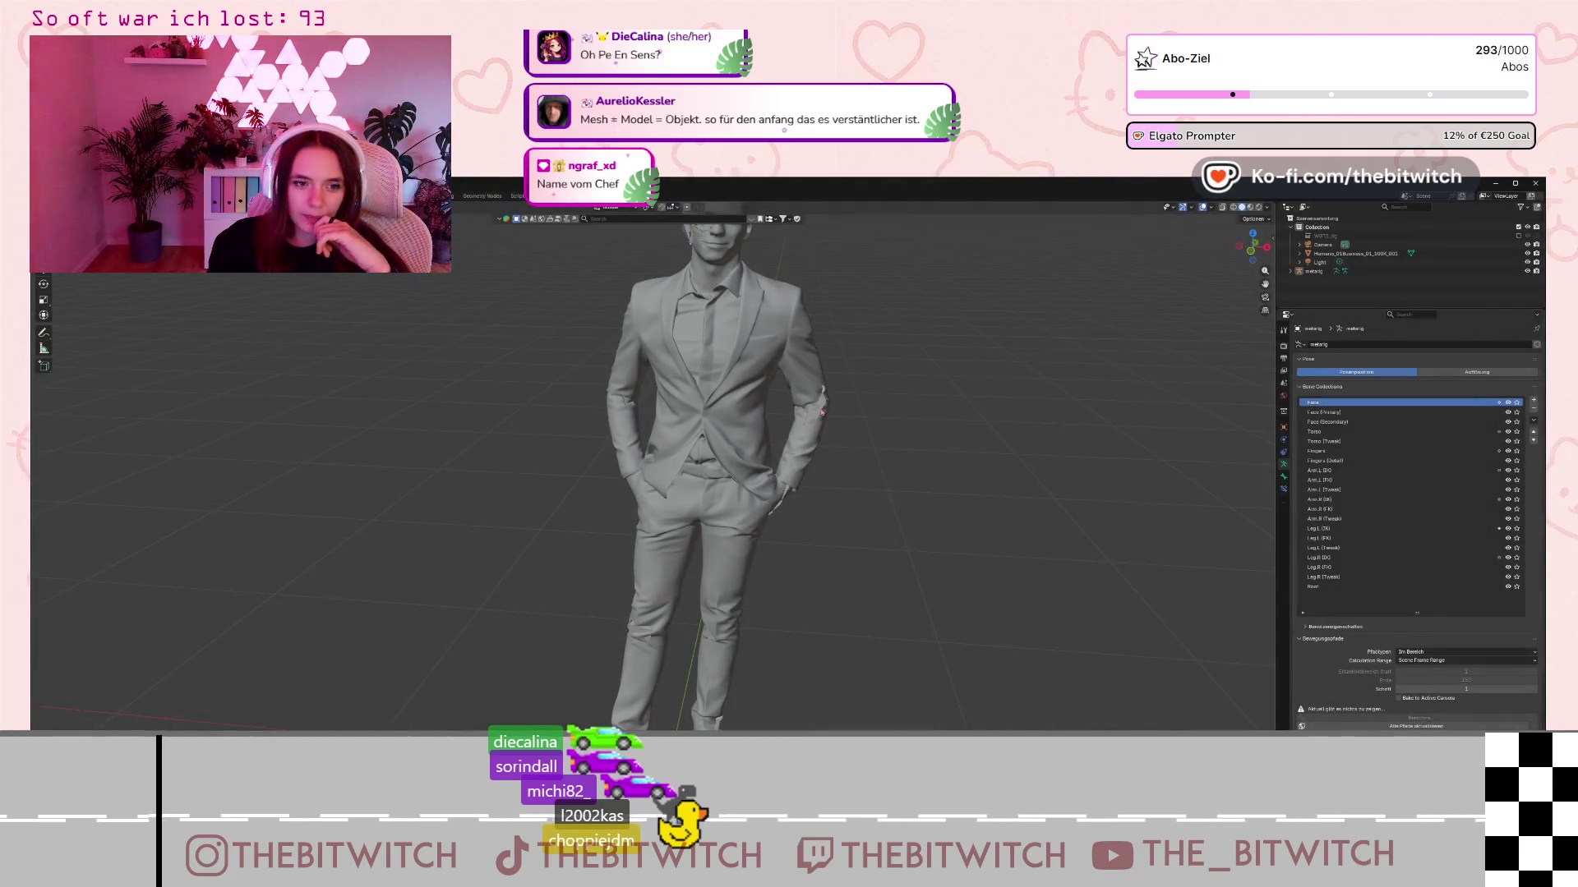
{"action": "left_click", "coordinate": [822, 411]}
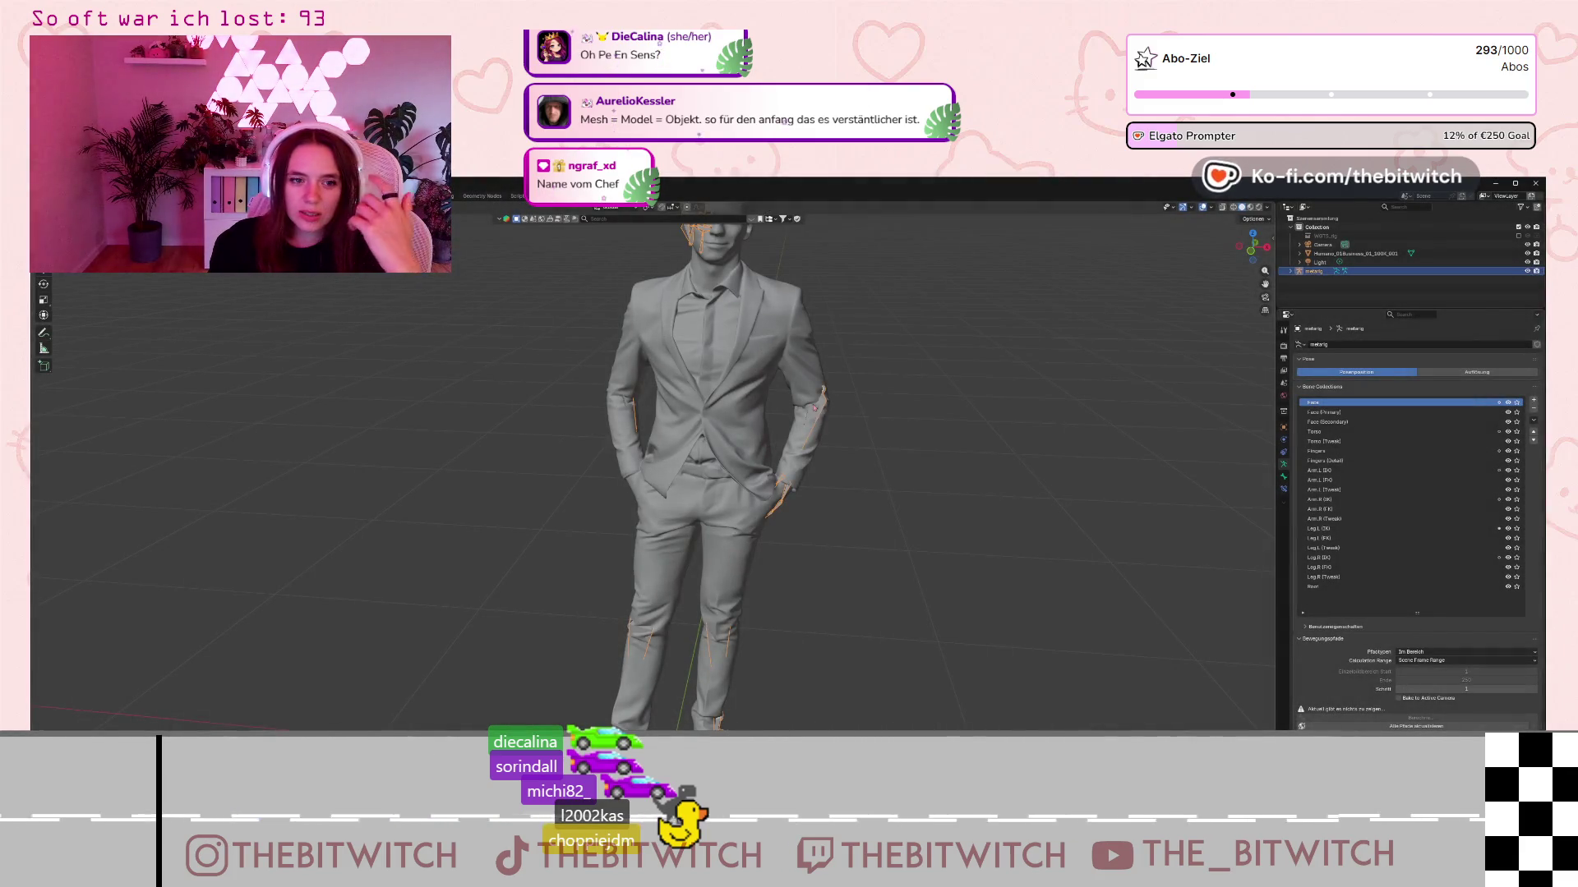
{"action": "scroll", "coordinate": [813, 415], "scroll_direction": "down", "scroll_amount": 3}
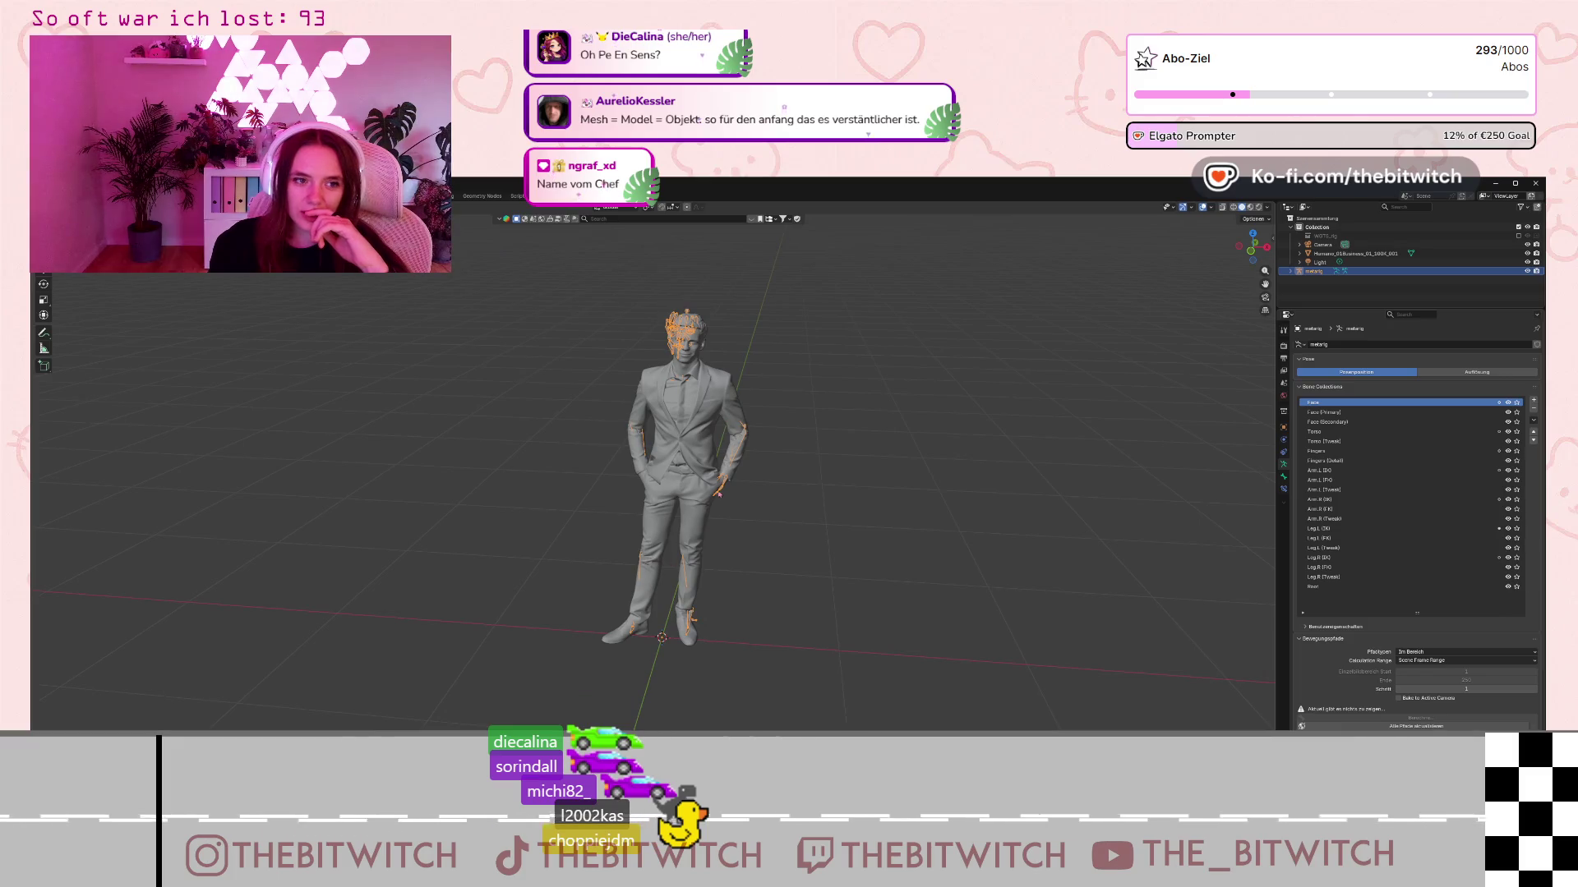
{"action": "scroll", "coordinate": [726, 577], "scroll_direction": "up", "scroll_amount": 2}
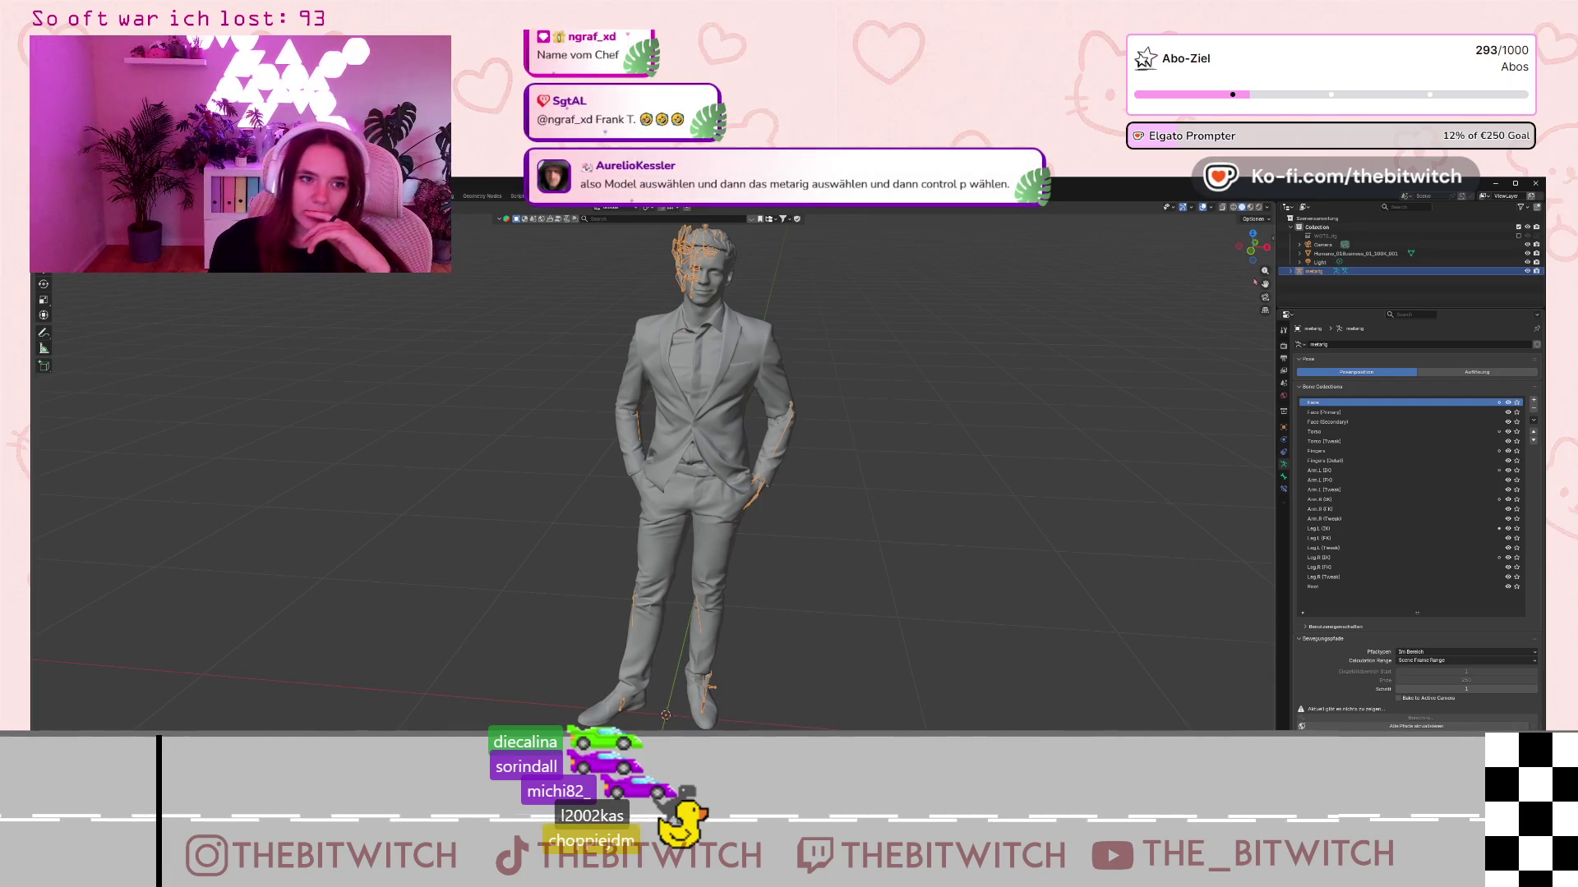
- Expand the metarig, its armature, the spine bone and its Bone Collections in the Outliner
{"action": "left_click", "coordinate": [1292, 271]}
{"action": "left_click", "coordinate": [1303, 289]}
{"action": "scroll", "coordinate": [1314, 292], "scroll_direction": "down", "scroll_amount": 1}
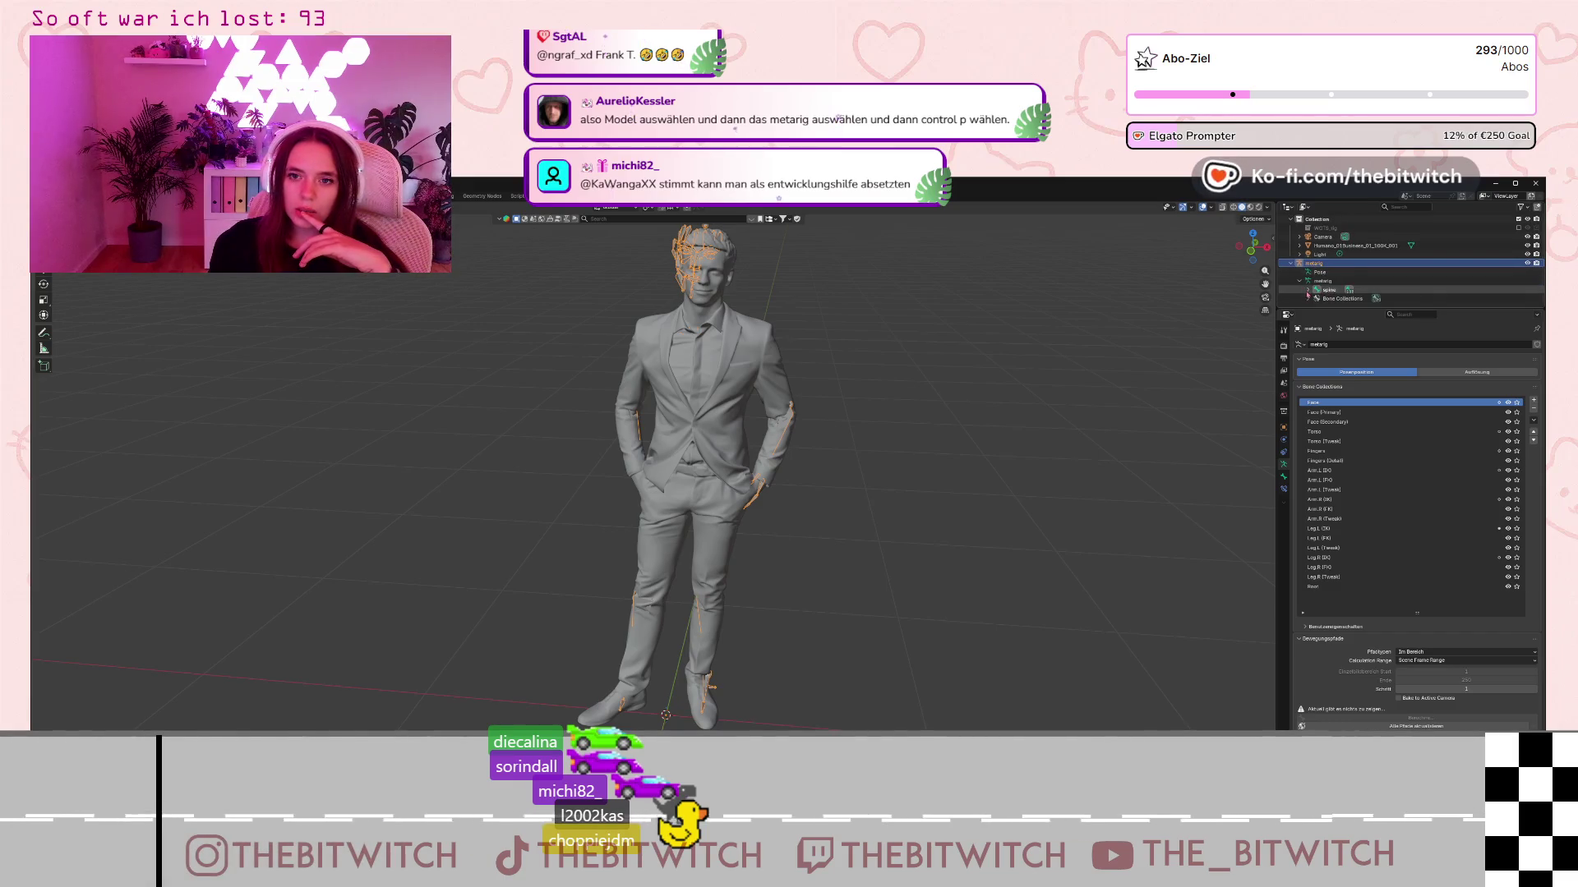
{"action": "left_click", "coordinate": [1308, 290]}
{"action": "scroll", "coordinate": [1314, 292], "scroll_direction": "down", "scroll_amount": 3}
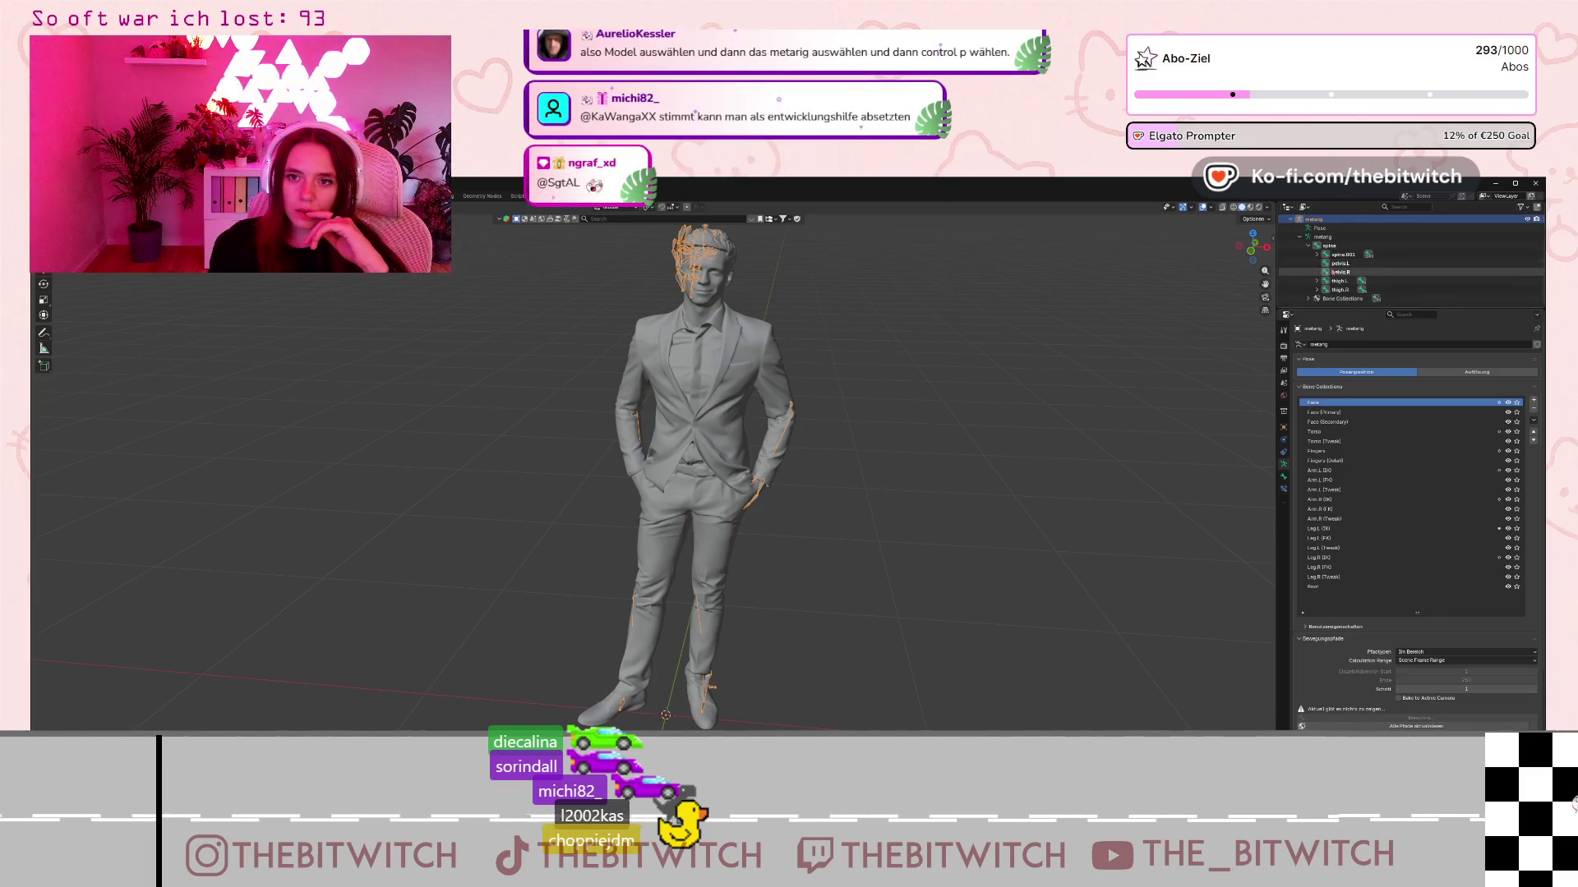
{"action": "left_click", "coordinate": [1309, 299]}
{"action": "scroll", "coordinate": [1315, 292], "scroll_direction": "down", "scroll_amount": 2}
- Select the Face bone collection, delete with X, then undo it with Ctrl+Z
{"action": "left_click", "coordinate": [1348, 274]}
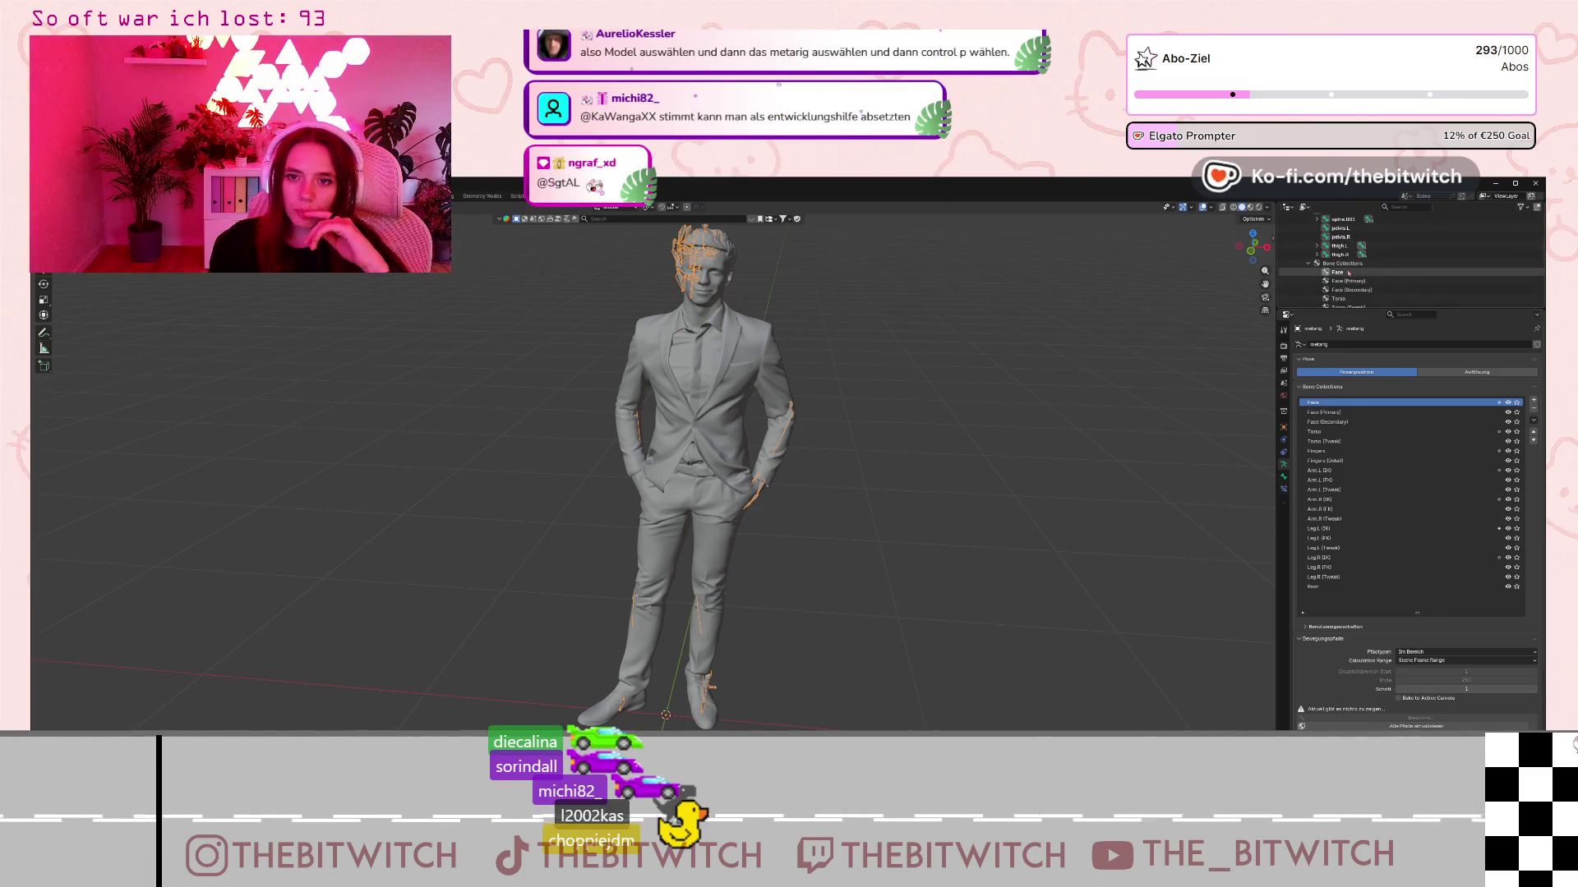
{"action": "key", "text": "Delete"}
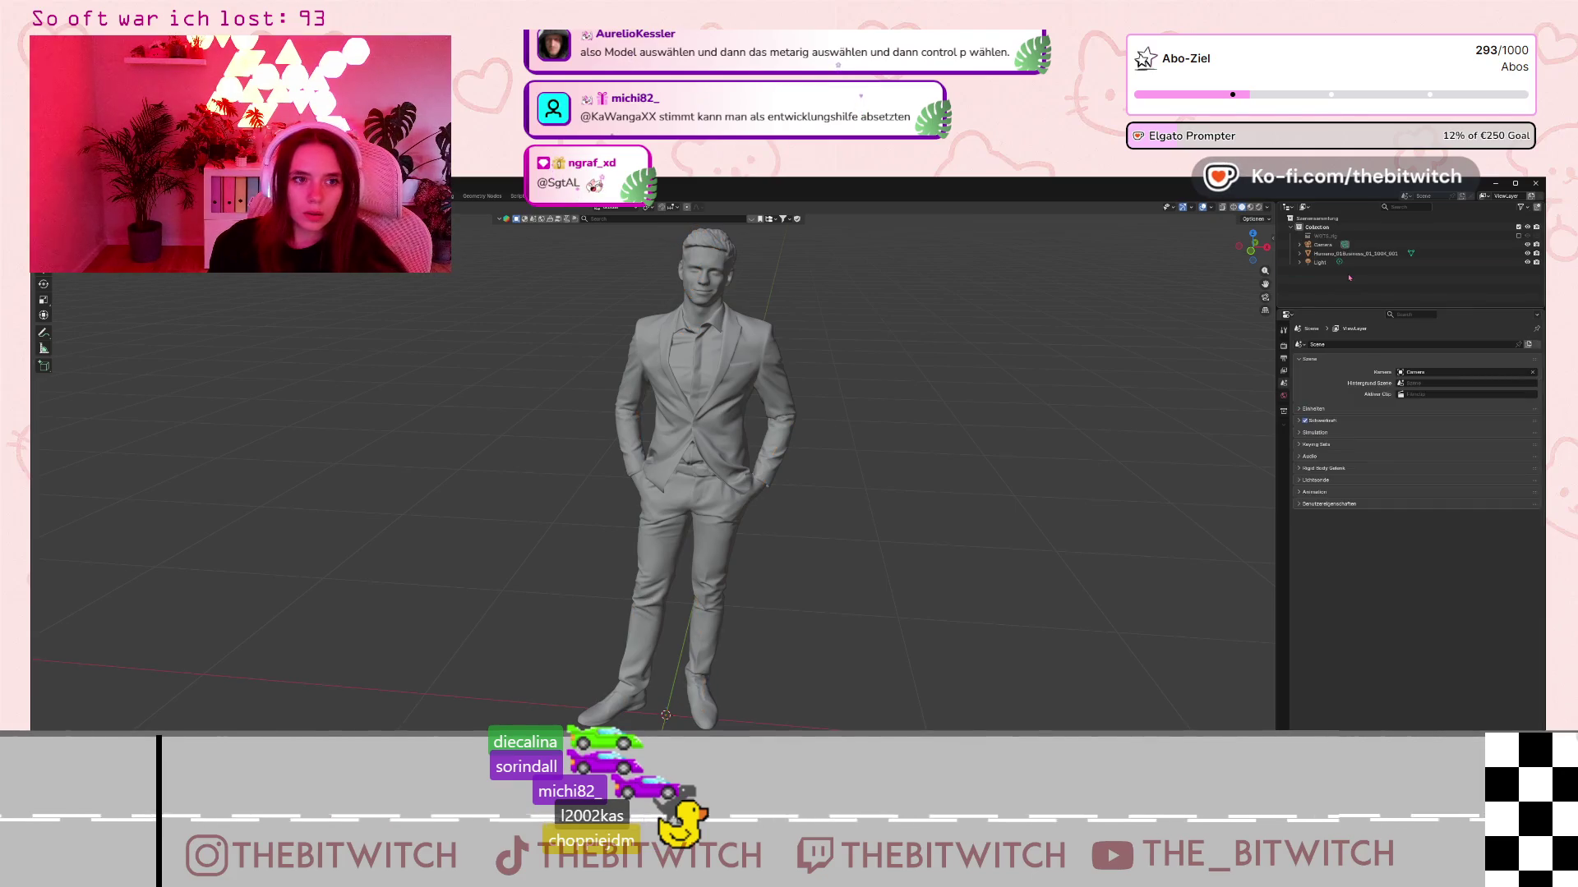
{"action": "key", "text": "ctrl+z"}
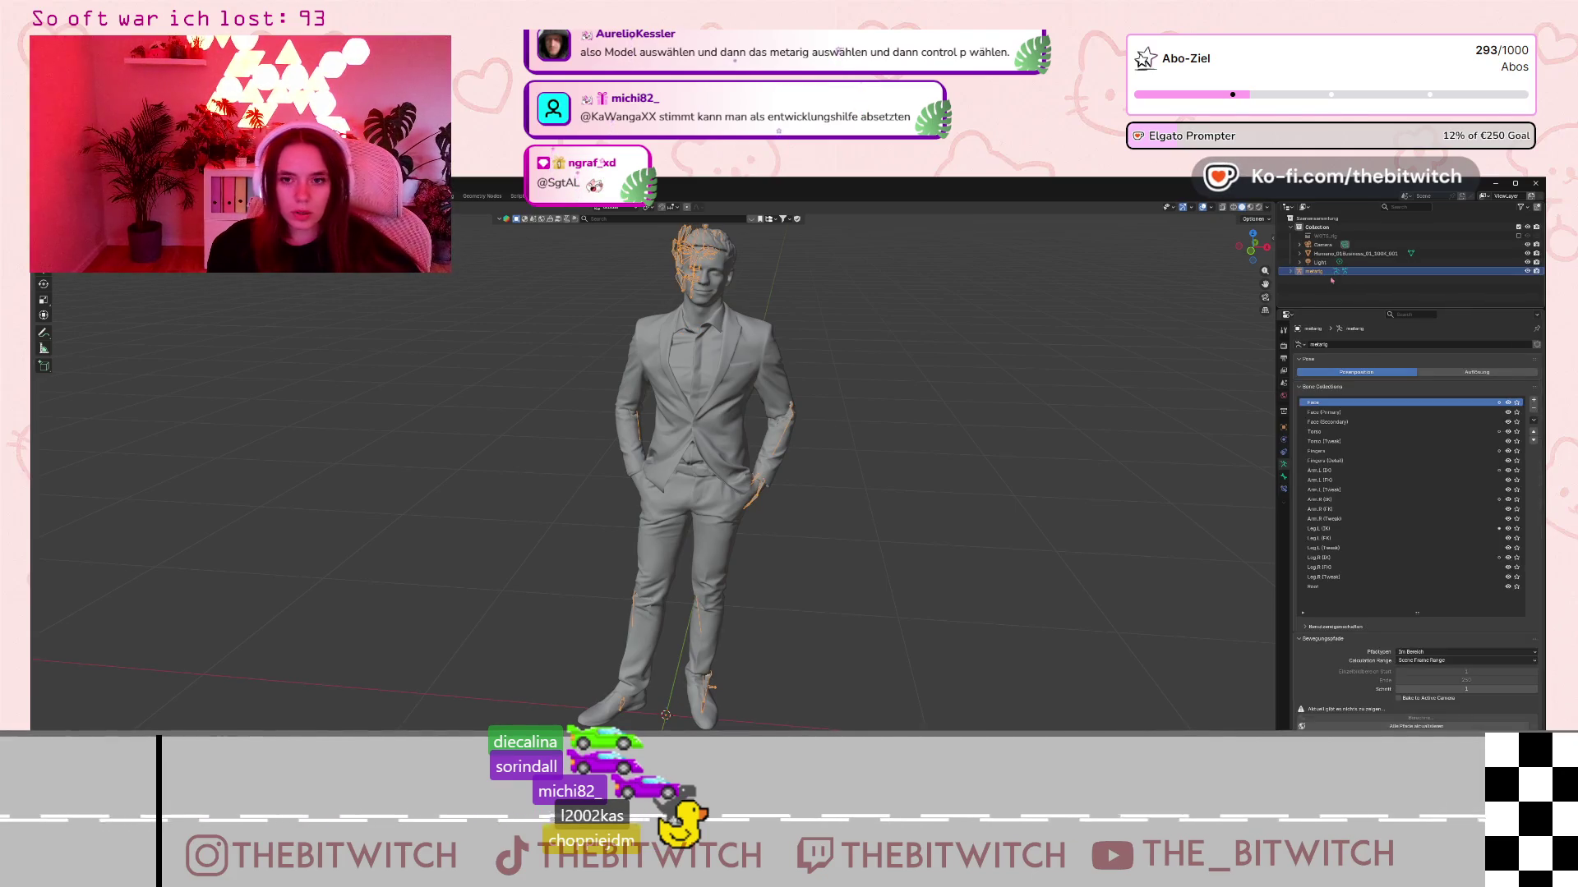
{"action": "scroll", "coordinate": [1291, 274], "scroll_direction": "down", "scroll_amount": 5}
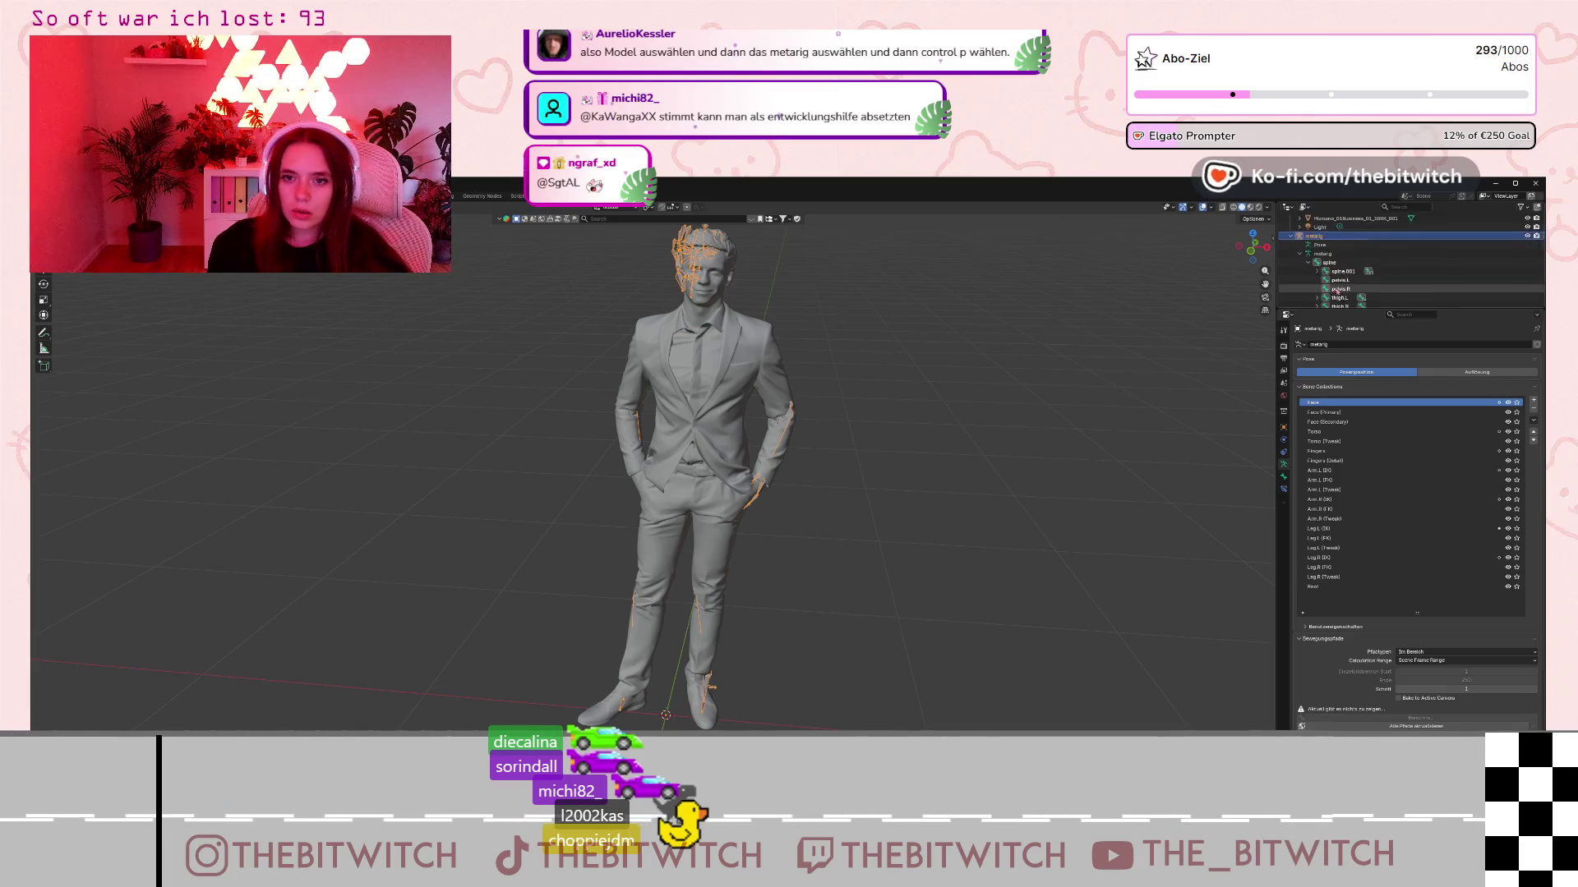
- Try renaming Face and its context menu without changes, then select the suited human mesh
{"action": "double_click", "coordinate": [1342, 275]}
{"action": "scroll", "coordinate": [1342, 275], "scroll_direction": "down", "scroll_amount": 1}
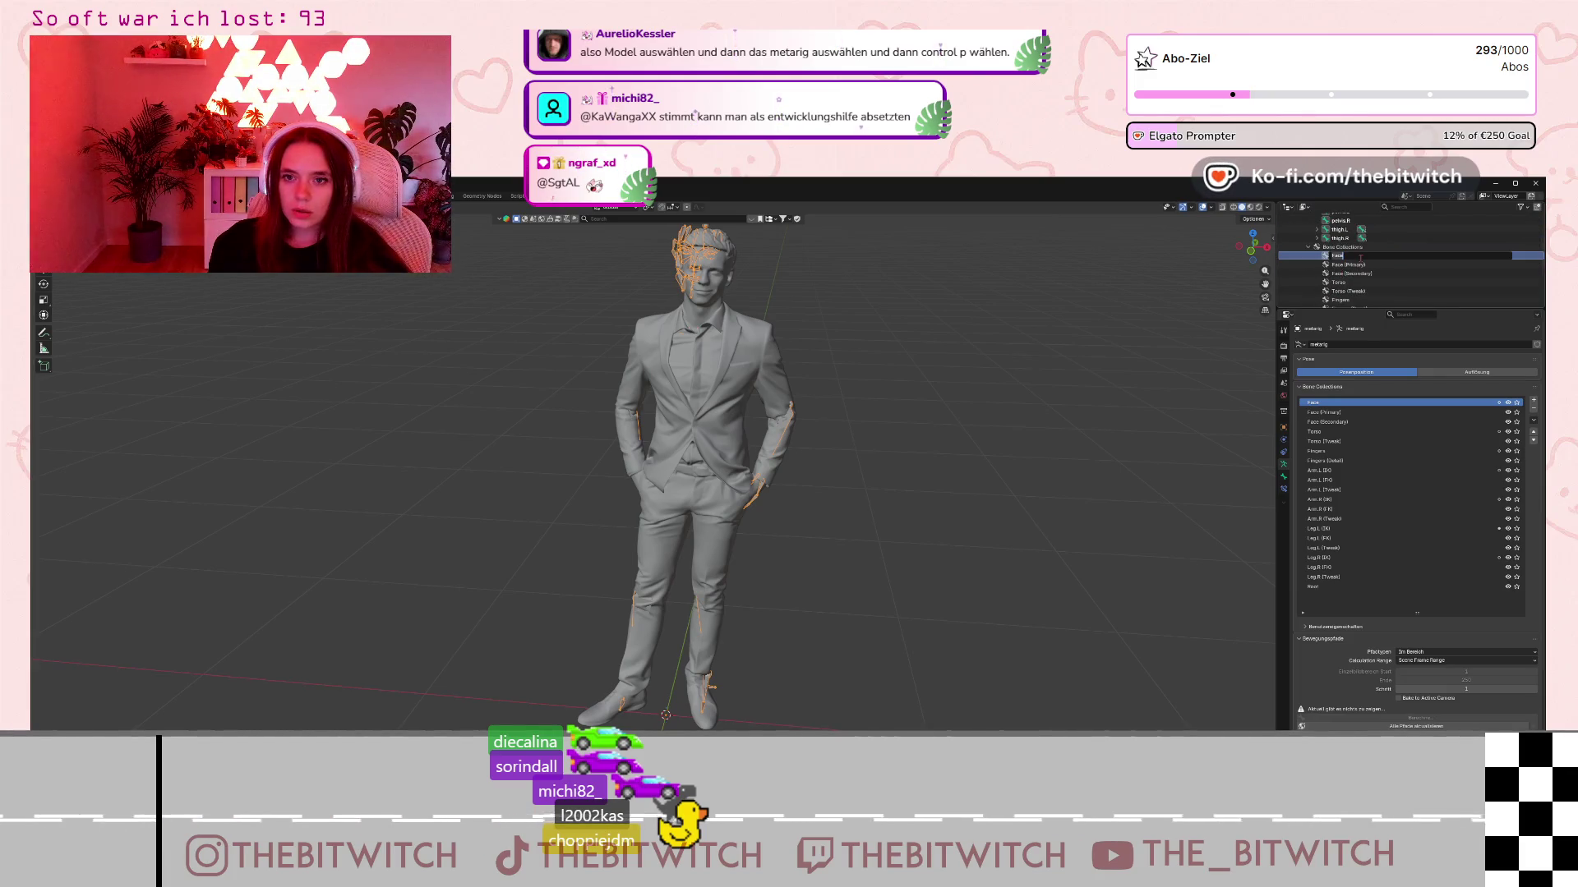
{"action": "right_click", "coordinate": [1345, 260]}
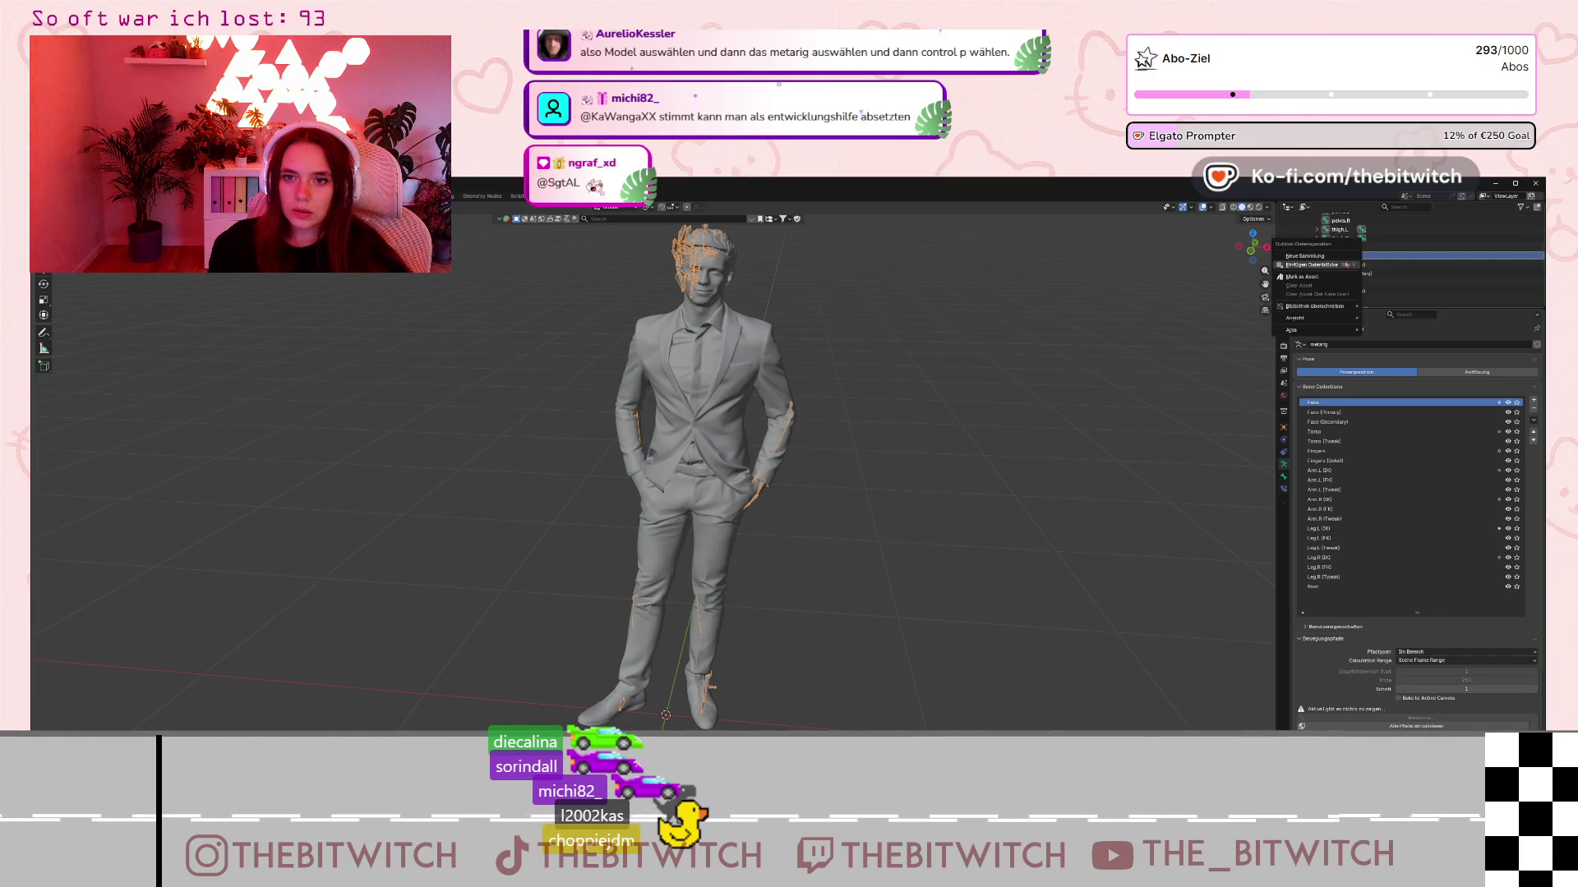
{"action": "left_click", "coordinate": [1391, 257]}
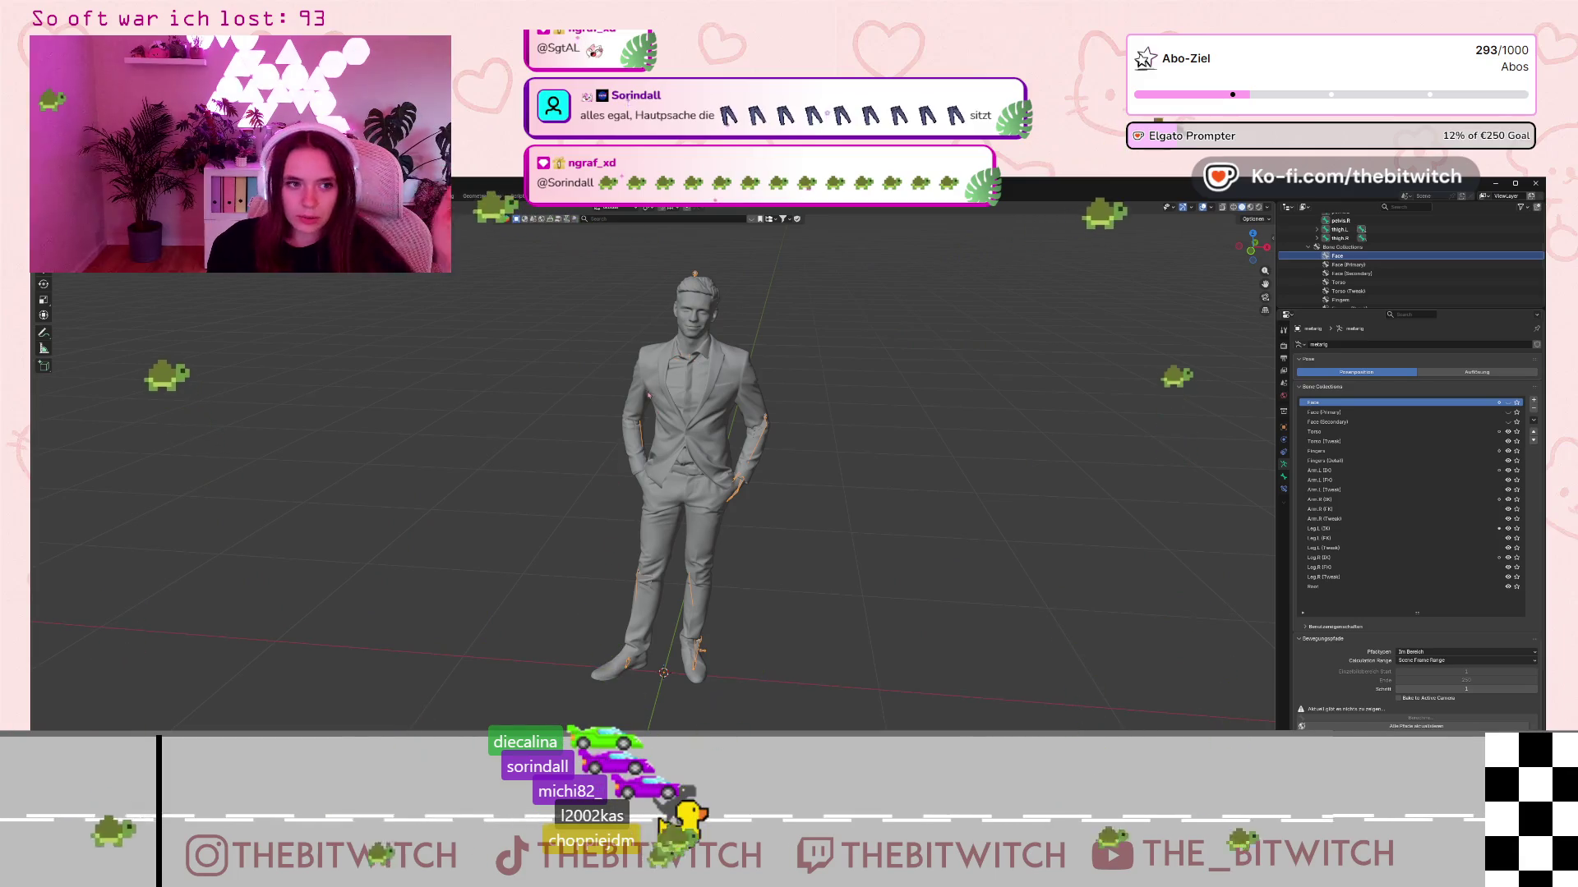
{"action": "scroll", "coordinate": [1409, 255], "scroll_direction": "up", "scroll_amount": 5}
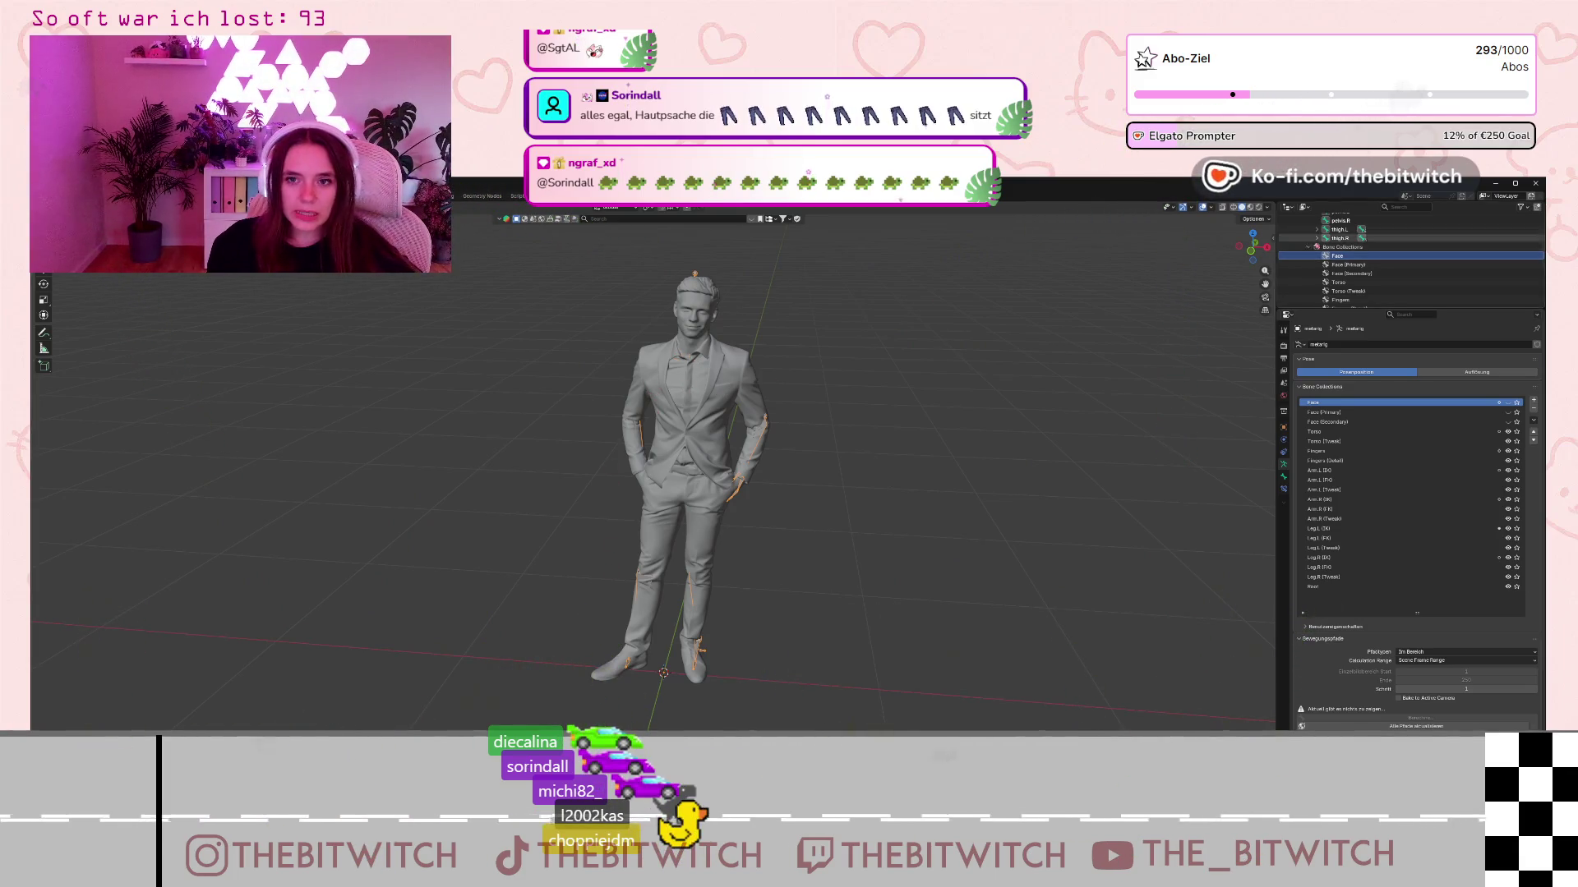
{"action": "left_click", "coordinate": [683, 384]}
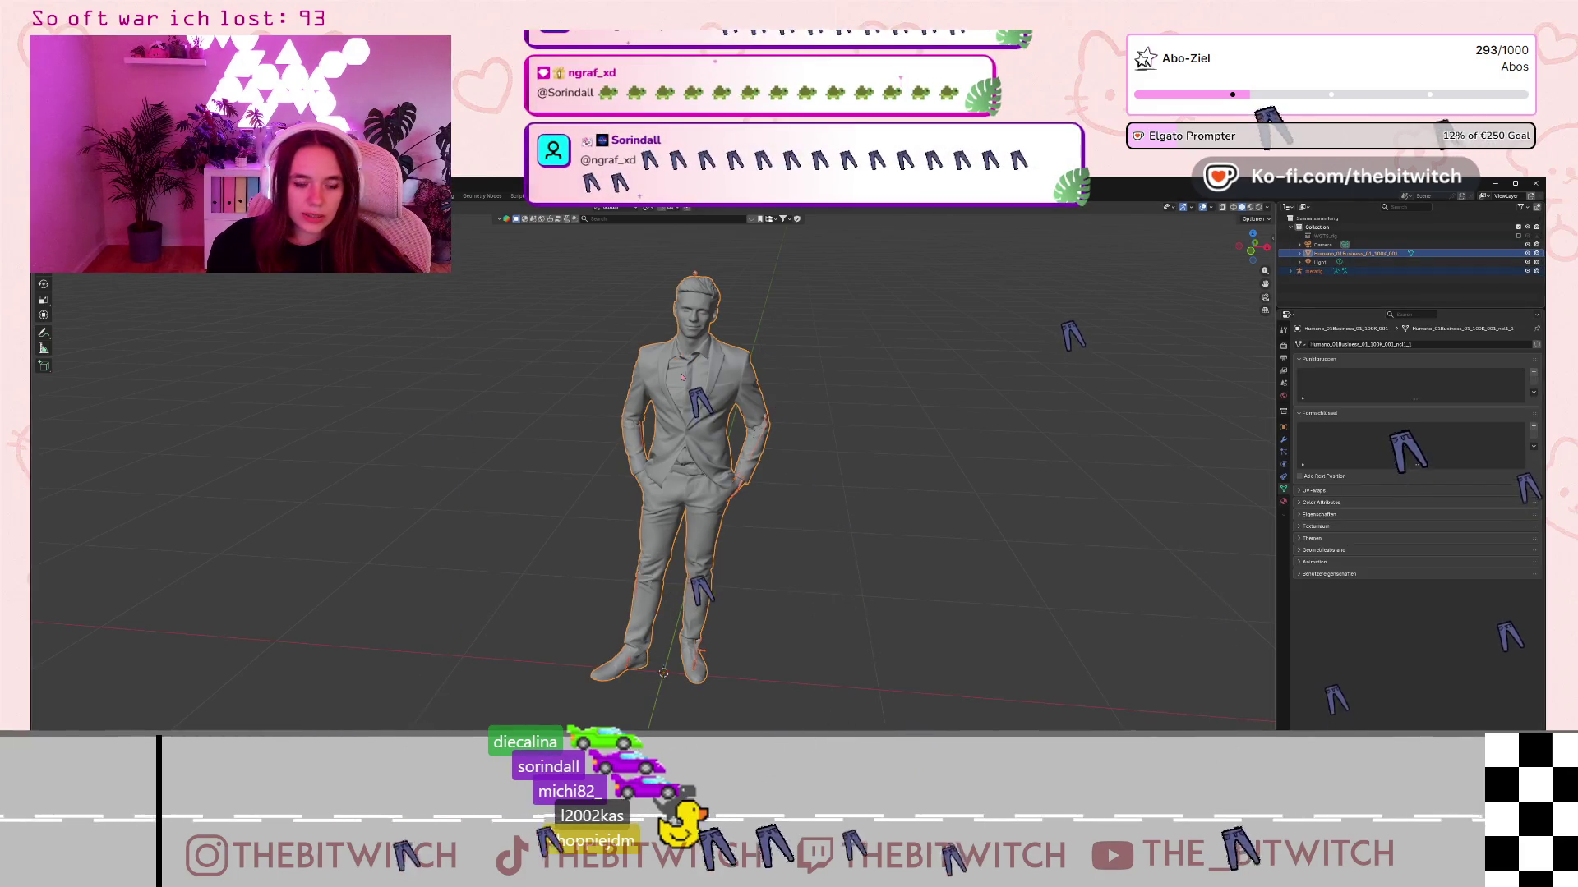
- With the metarig active alongside the figure, parent it using With Automatic Weights
{"action": "key", "text": "ctrl+p"}
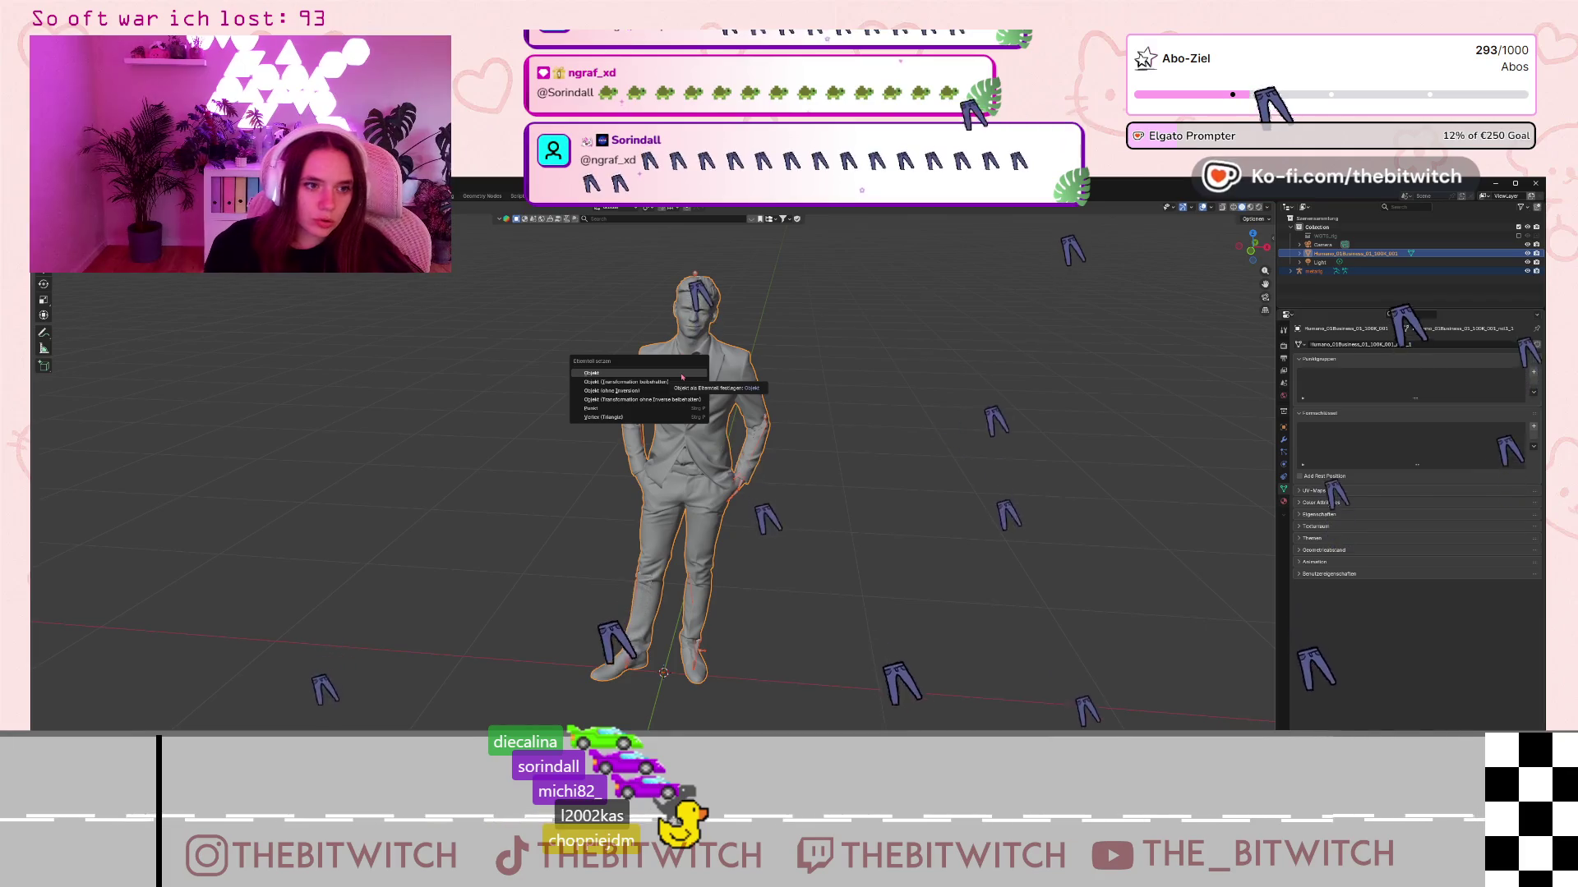
{"action": "key", "text": "Escape"}
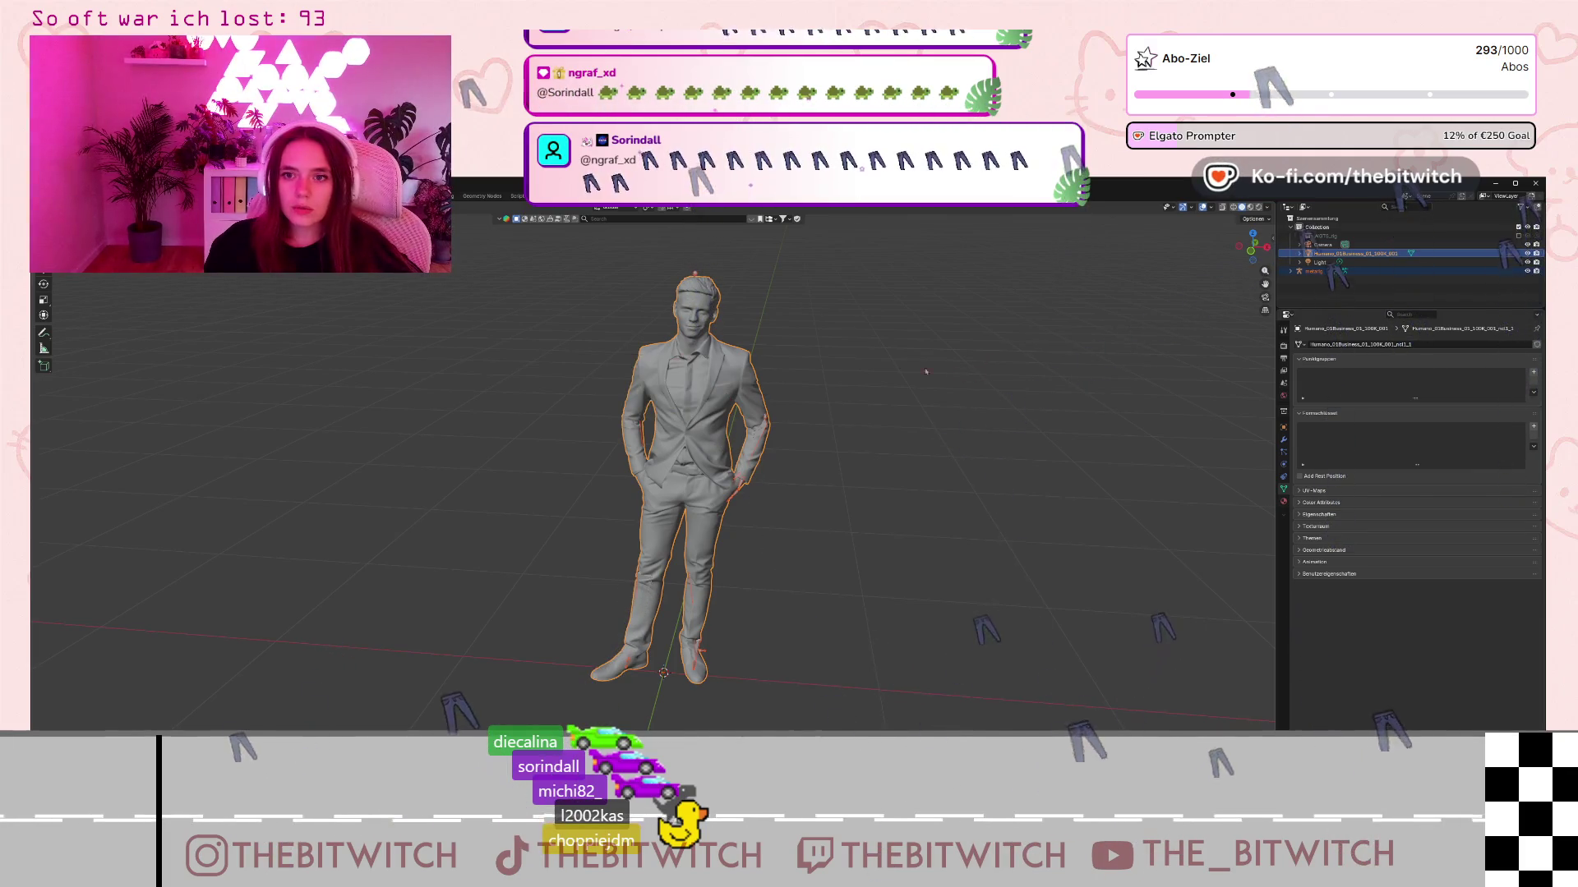
{"action": "left_click", "coordinate": [695, 276], "text": "shift"}
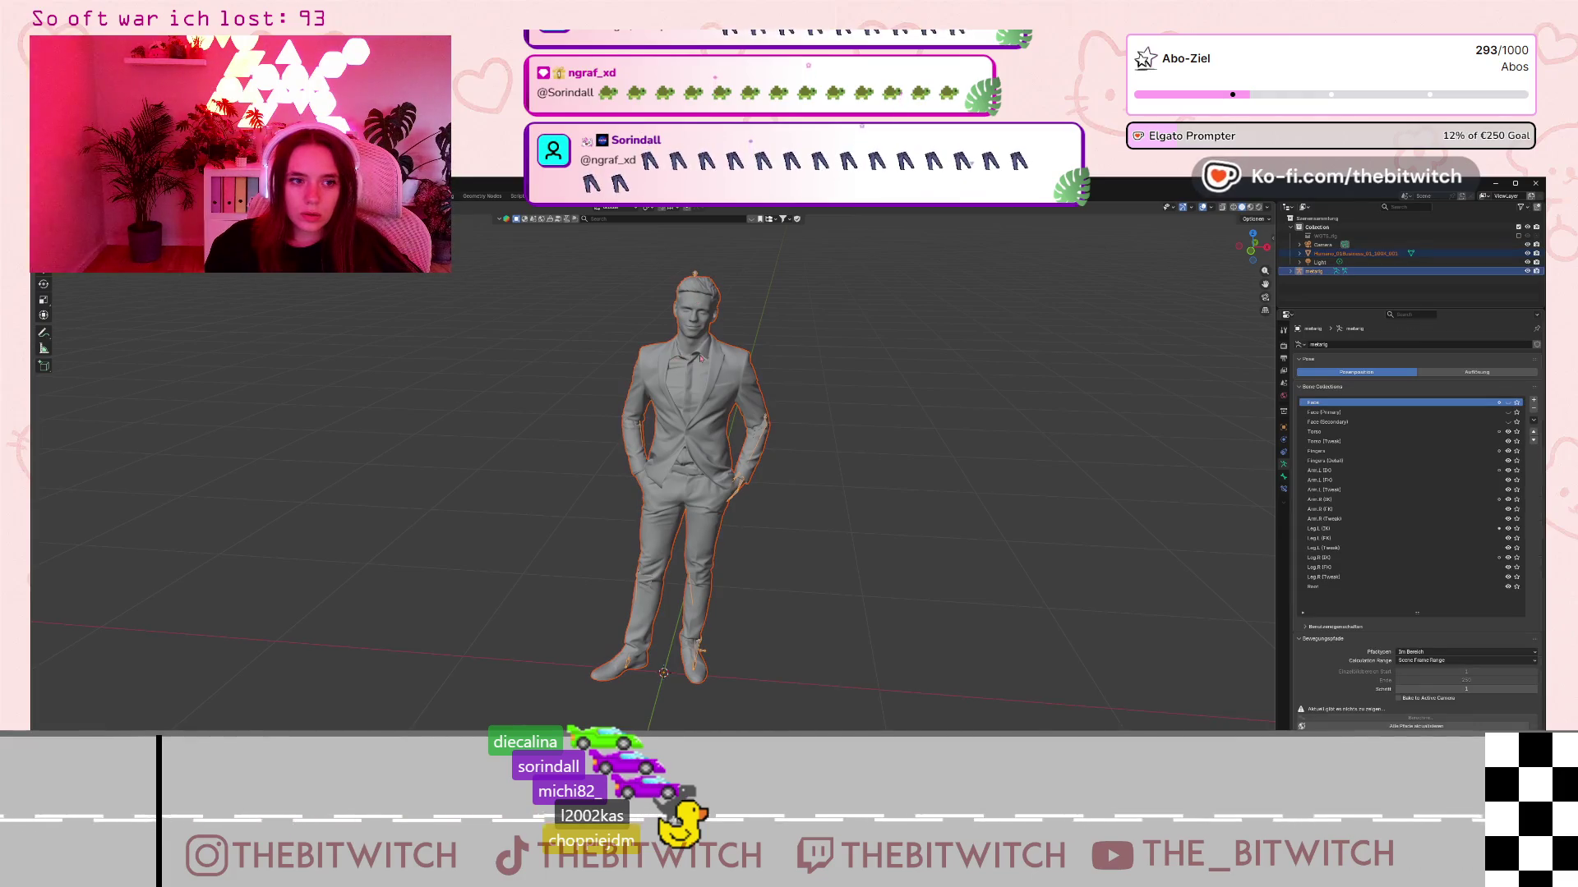
{"action": "right_click", "coordinate": [697, 297]}
{"action": "mouse_move", "coordinate": [706, 364]}
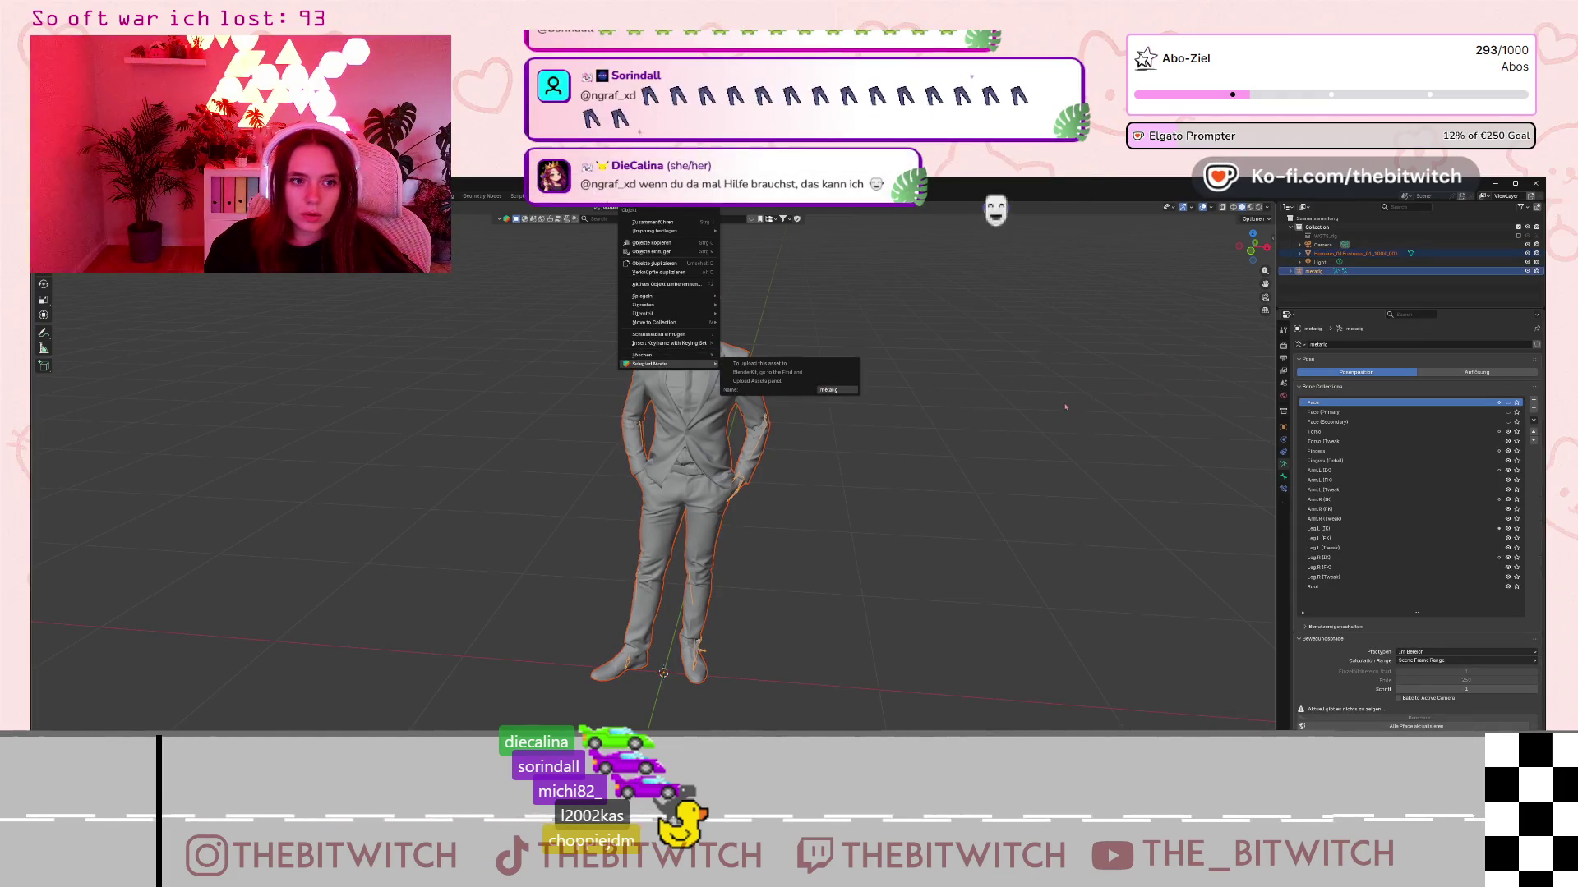
{"action": "key", "text": "Escape"}
{"action": "key", "text": "ctrl+p"}
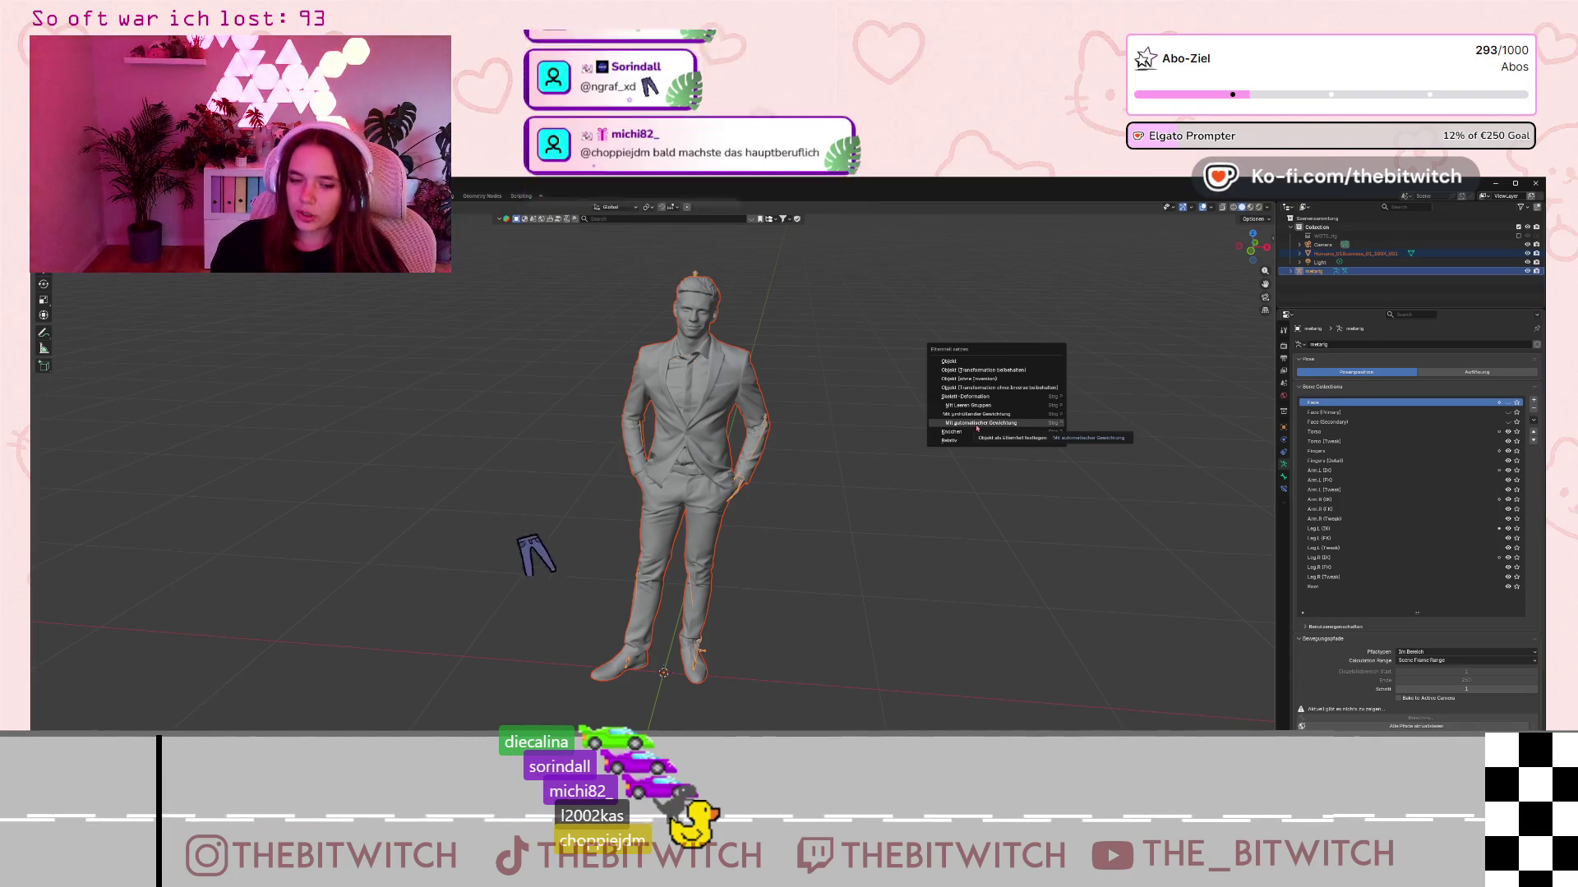
{"action": "left_click", "coordinate": [975, 424]}
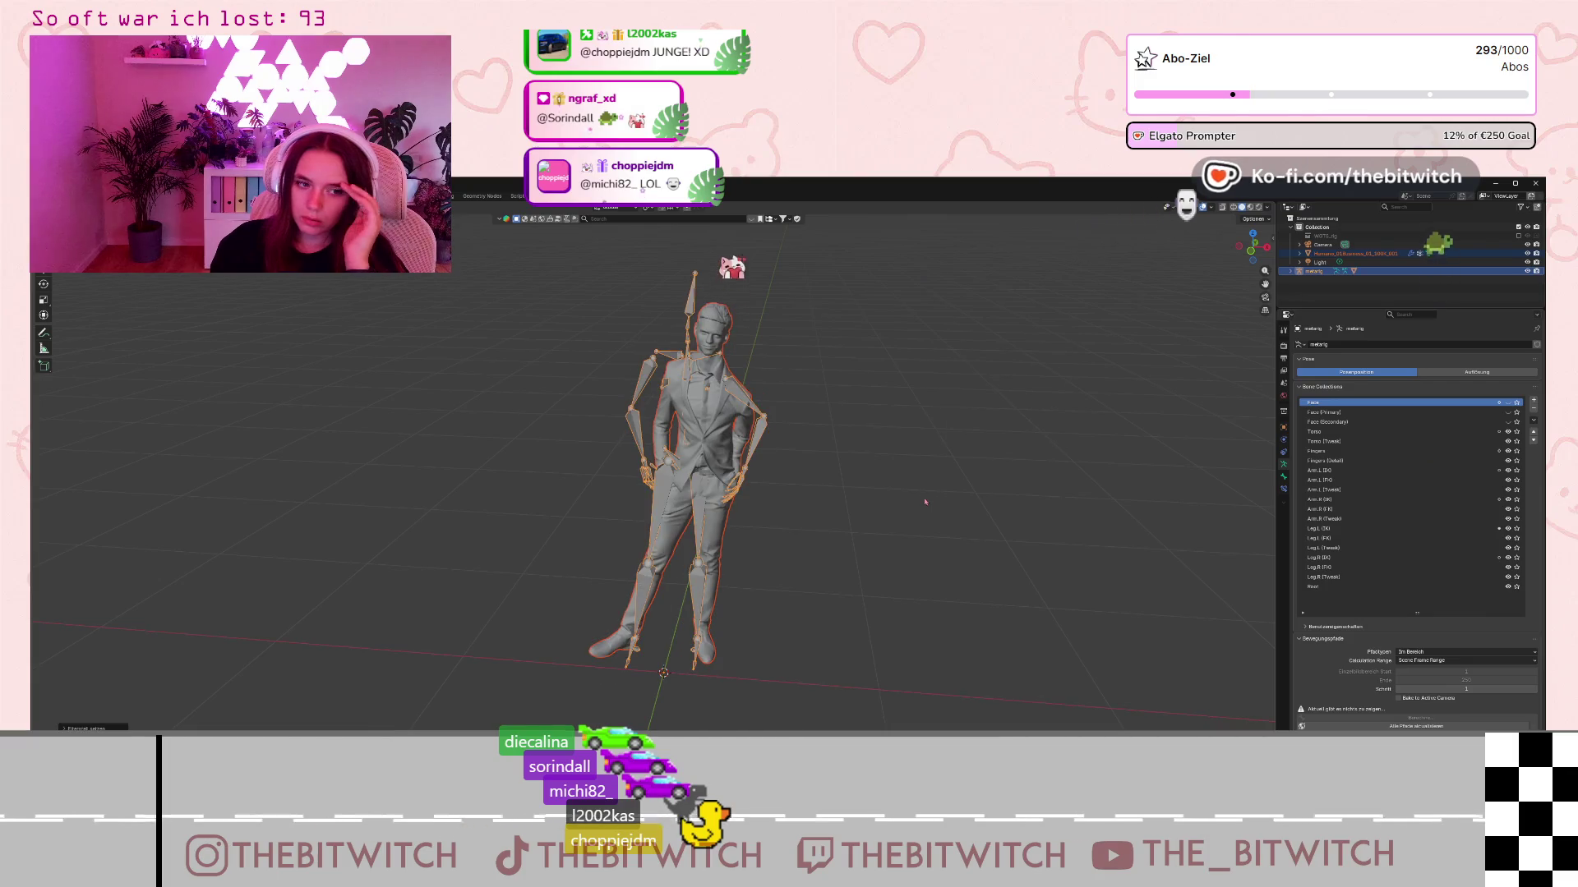
- Zoom in and out around the figure to inspect the bones inside the body
{"action": "scroll", "coordinate": [925, 502], "scroll_direction": "down", "scroll_amount": 3}
{"action": "scroll", "coordinate": [748, 405], "scroll_direction": "up", "scroll_amount": 8}
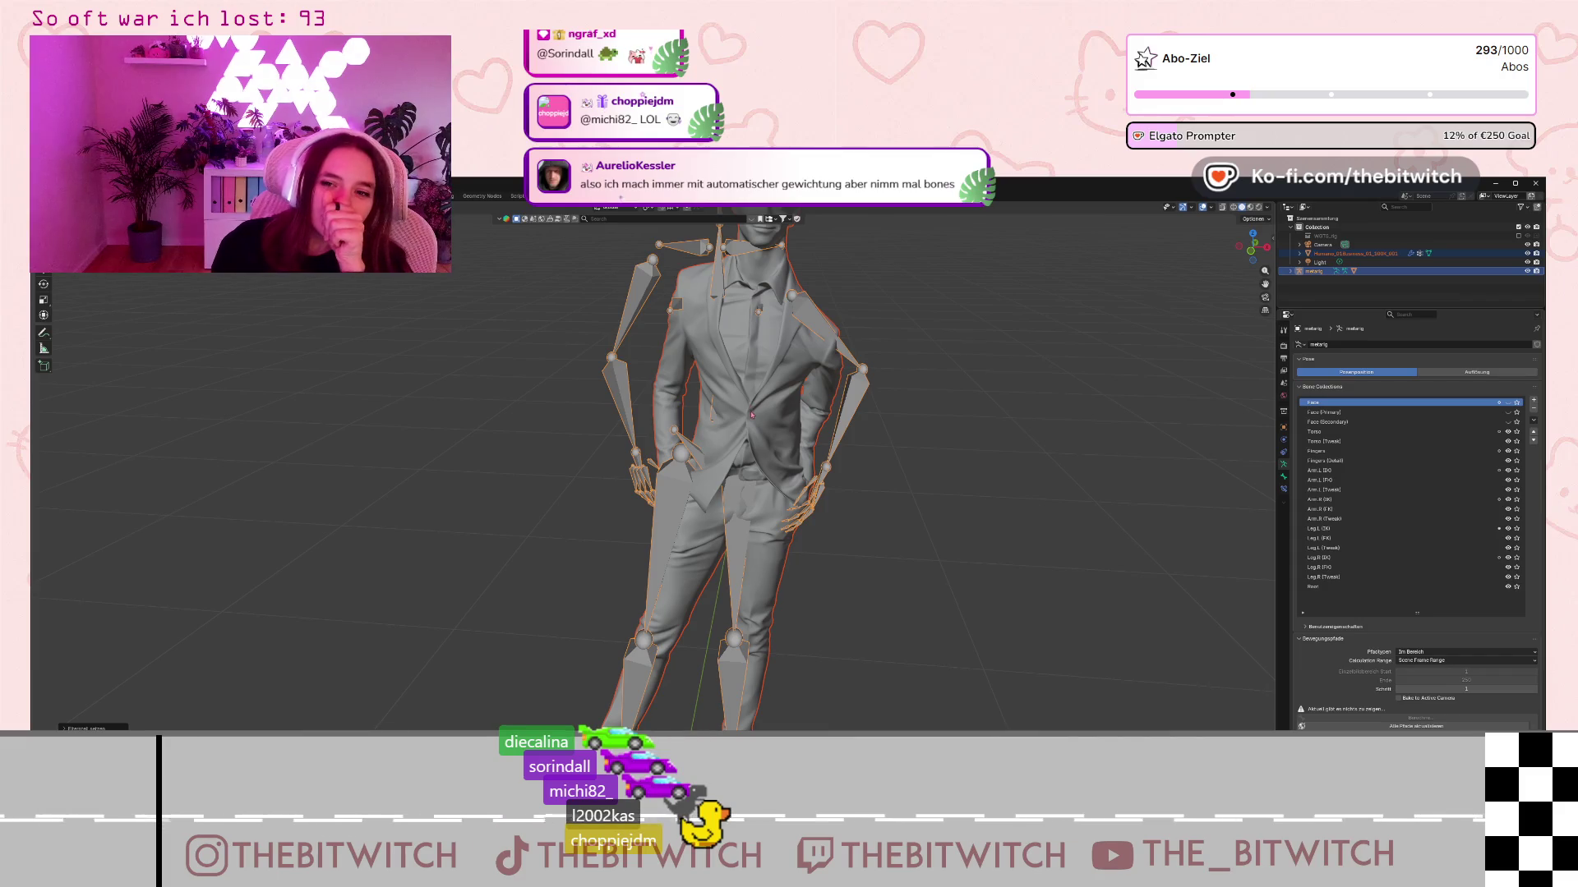
{"action": "scroll", "coordinate": [760, 425], "scroll_direction": "down", "scroll_amount": 5}
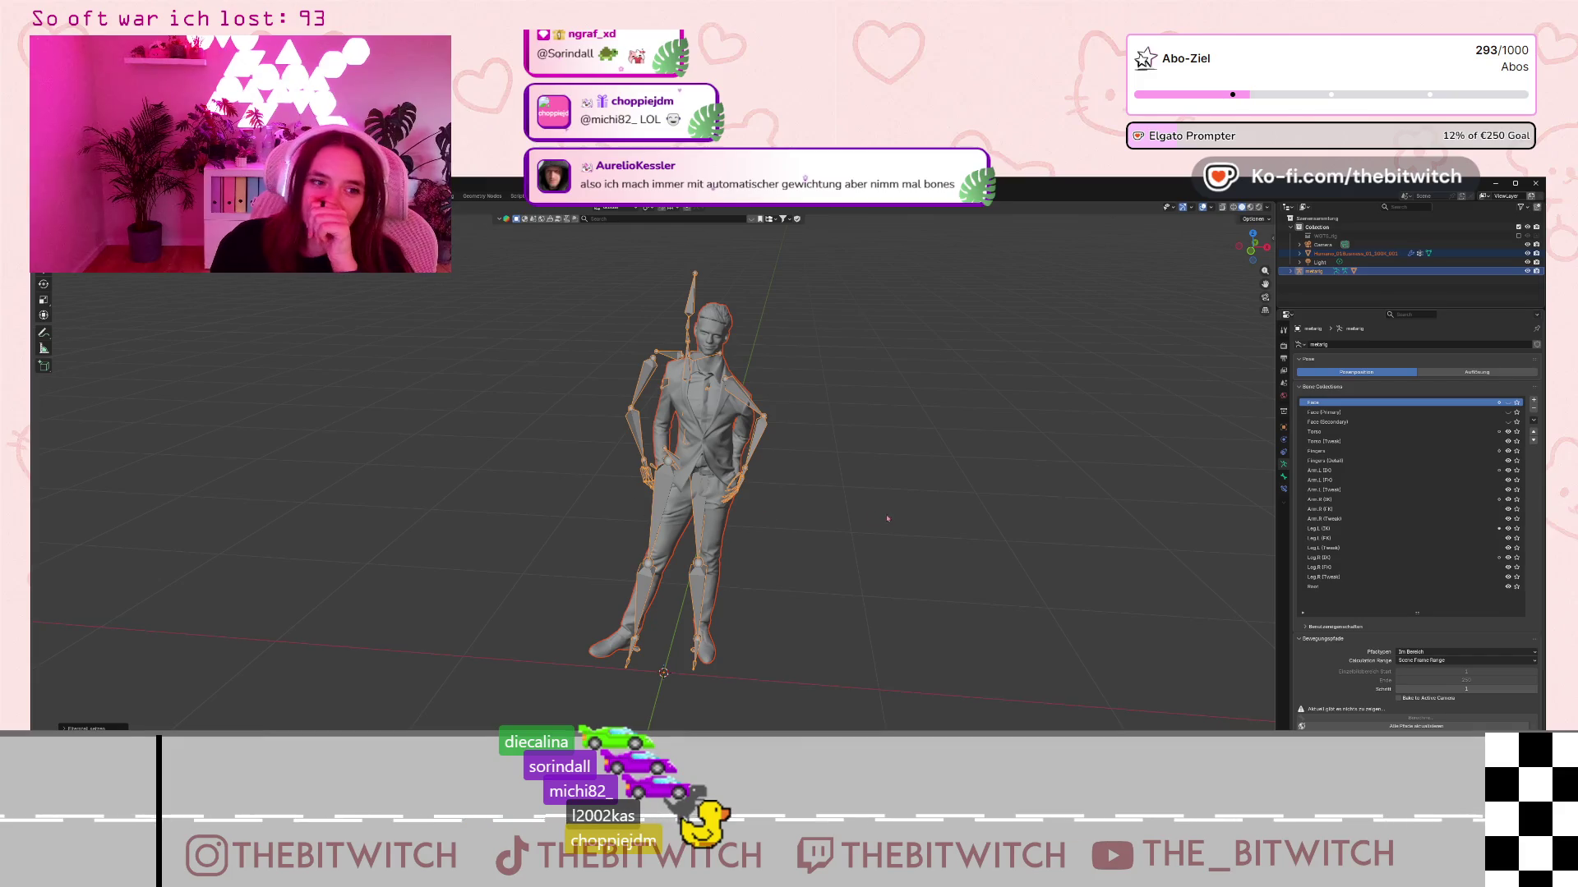
{"action": "scroll", "coordinate": [801, 522], "scroll_direction": "up", "scroll_amount": 5}
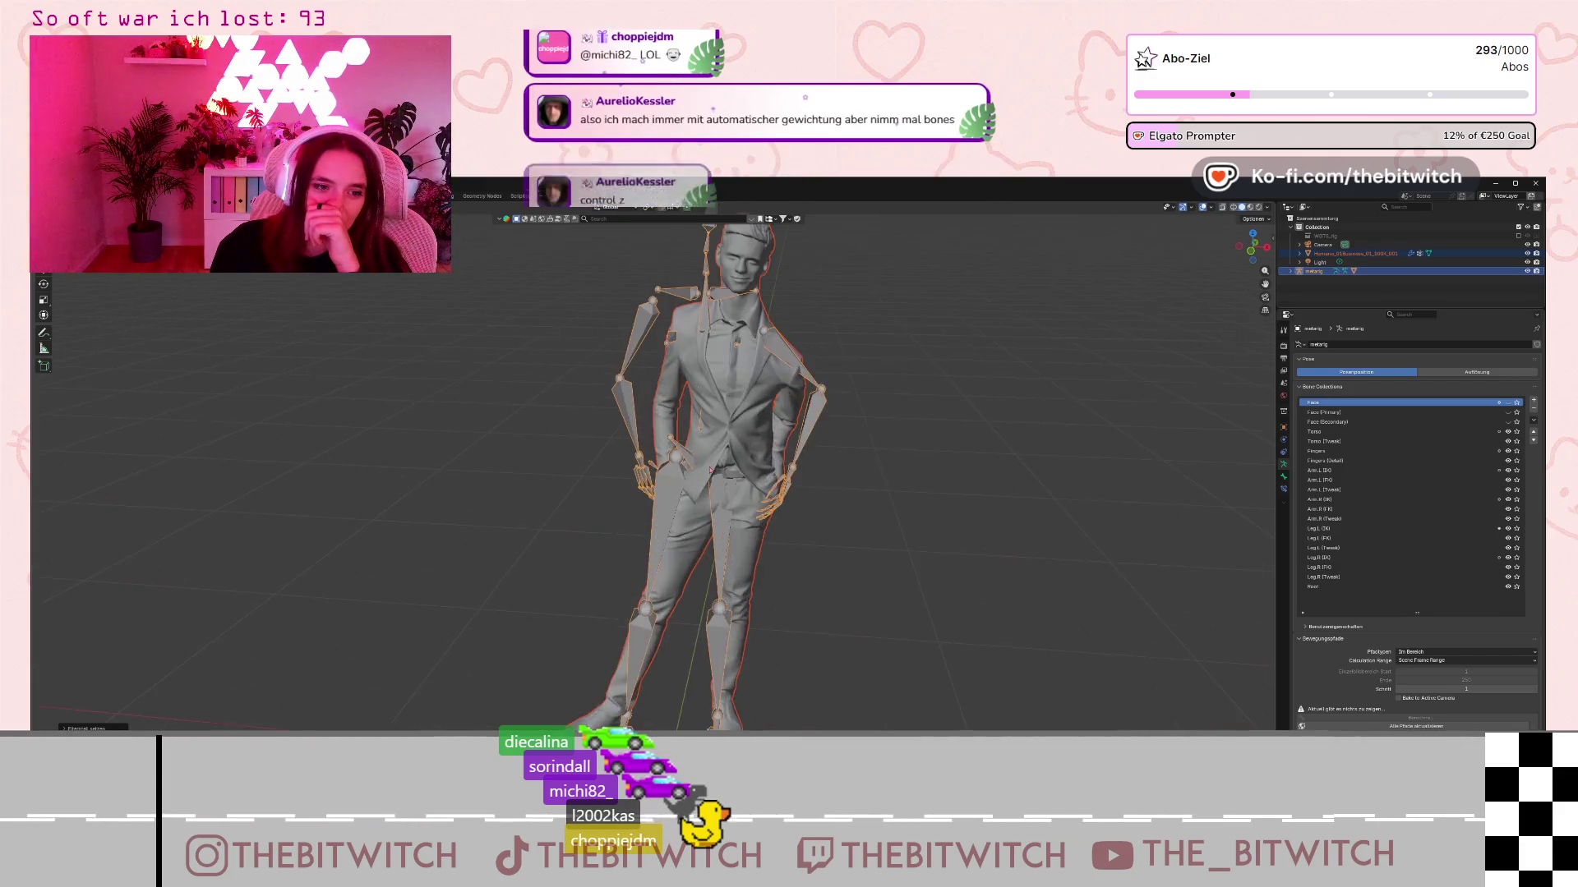
{"action": "scroll", "coordinate": [714, 467], "scroll_direction": "down", "scroll_amount": 5}
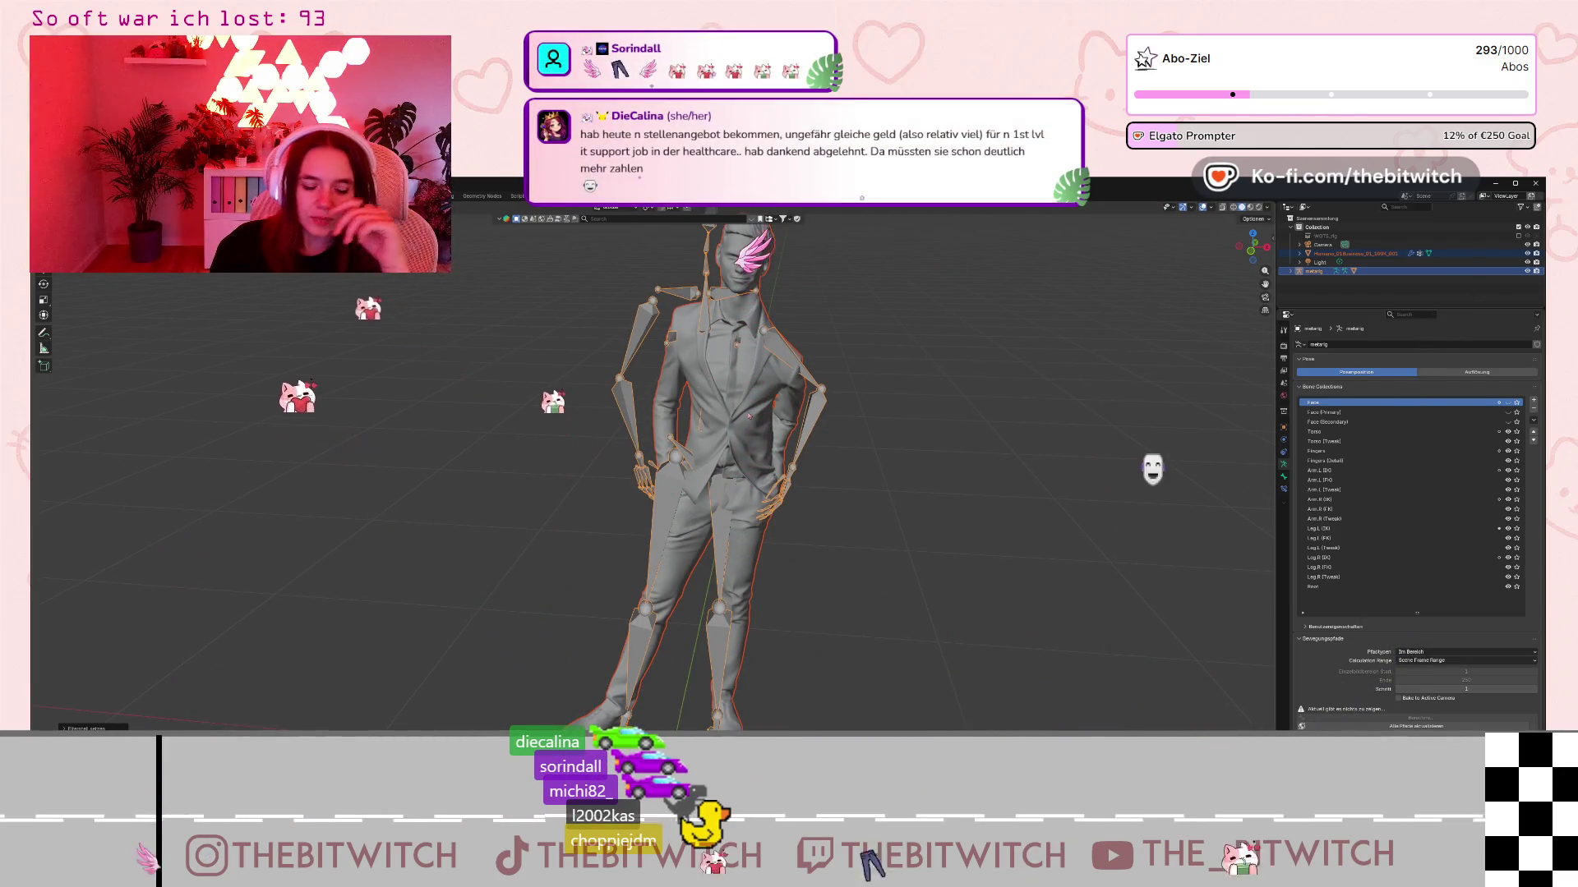
{"action": "scroll", "coordinate": [749, 415], "scroll_direction": "up", "scroll_amount": 2}
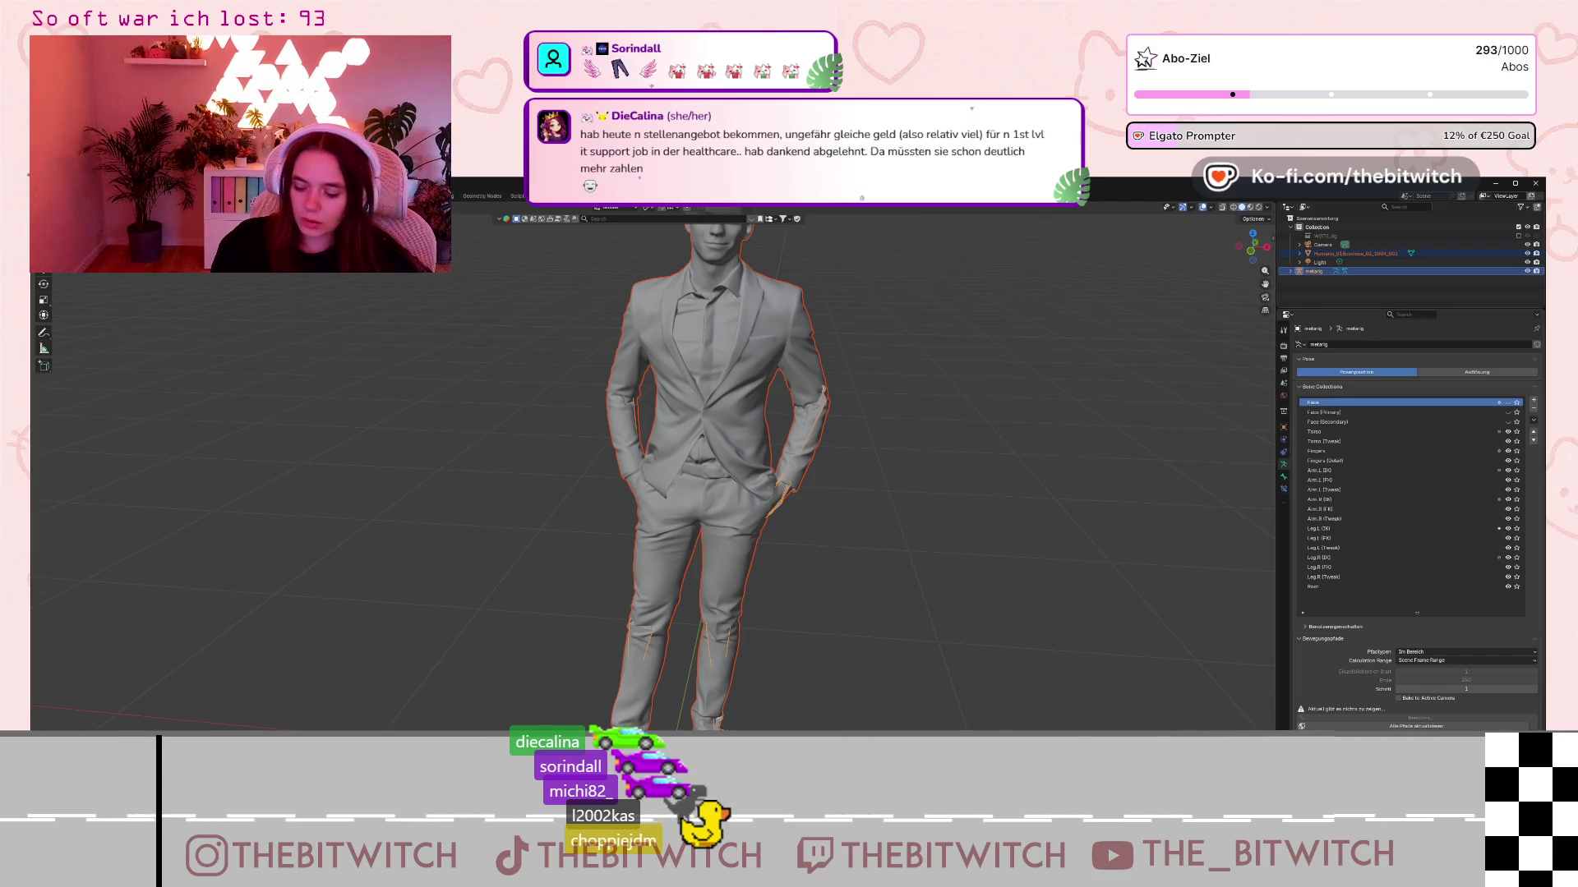
- Parent the figure to the metarig as an armature child and review the Set Parent Type list
{"action": "key", "text": "ctrl+p"}
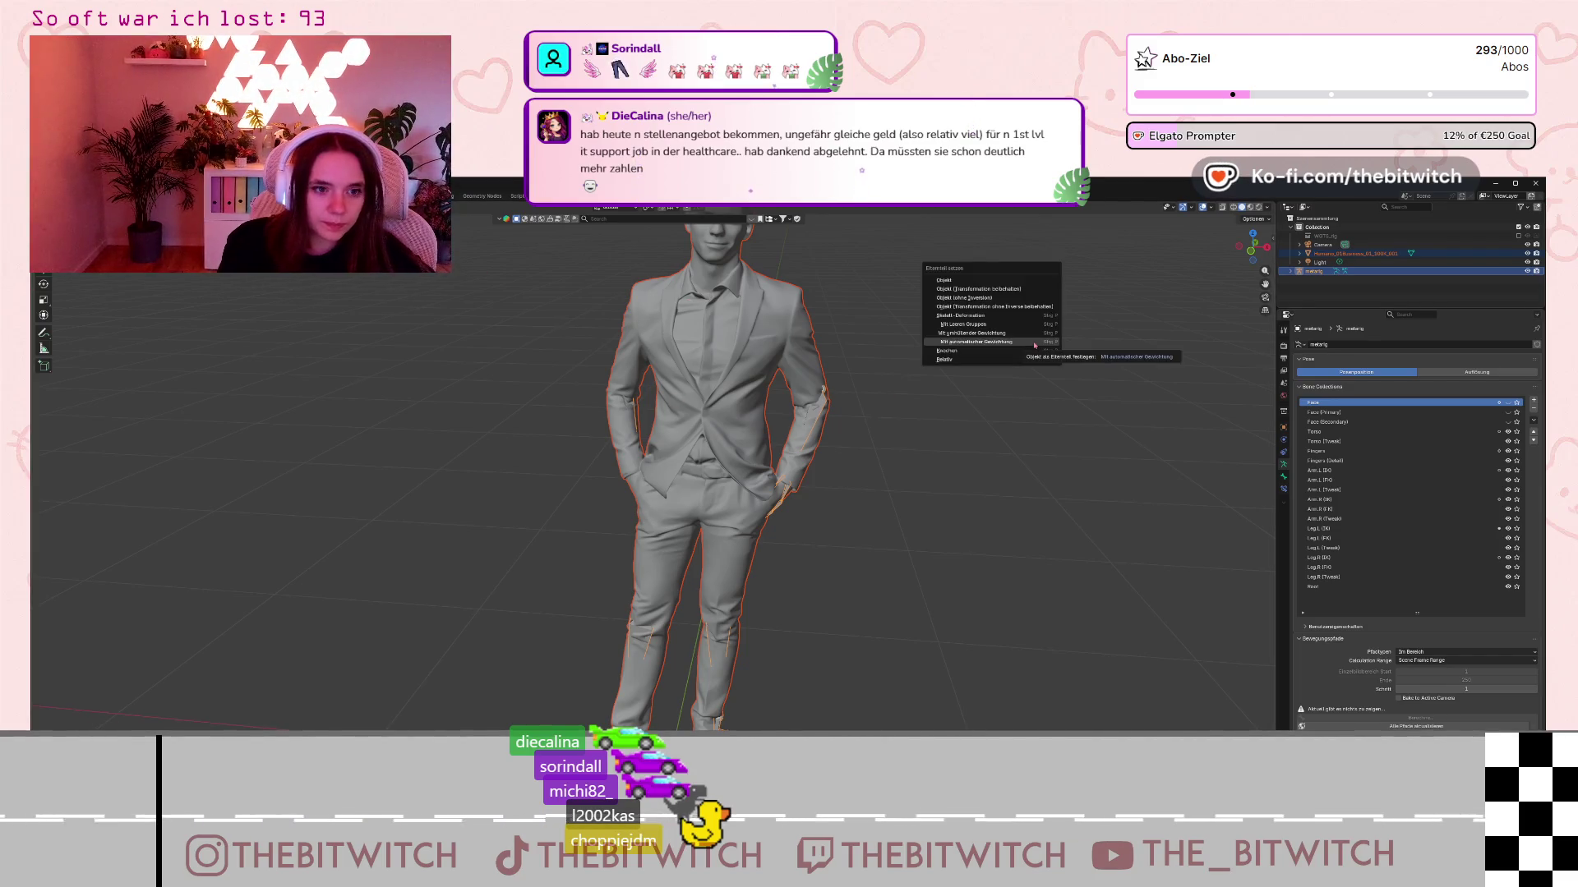
{"action": "left_click", "coordinate": [1031, 342]}
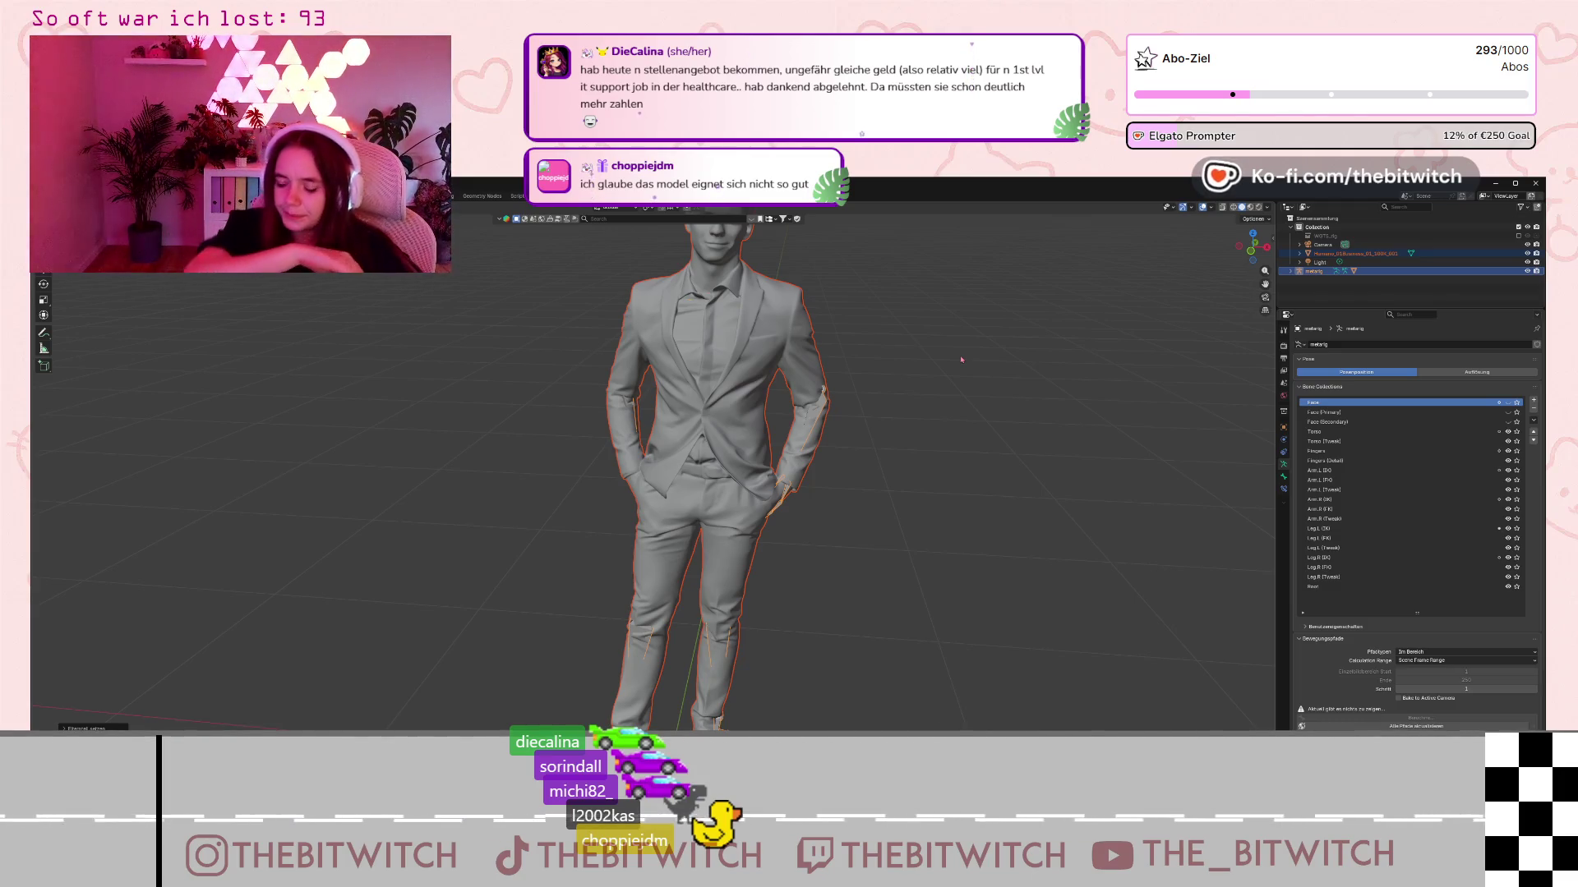
{"action": "scroll", "coordinate": [936, 351], "scroll_direction": "up", "scroll_amount": 2}
{"action": "key", "text": "KP_Decimal"}
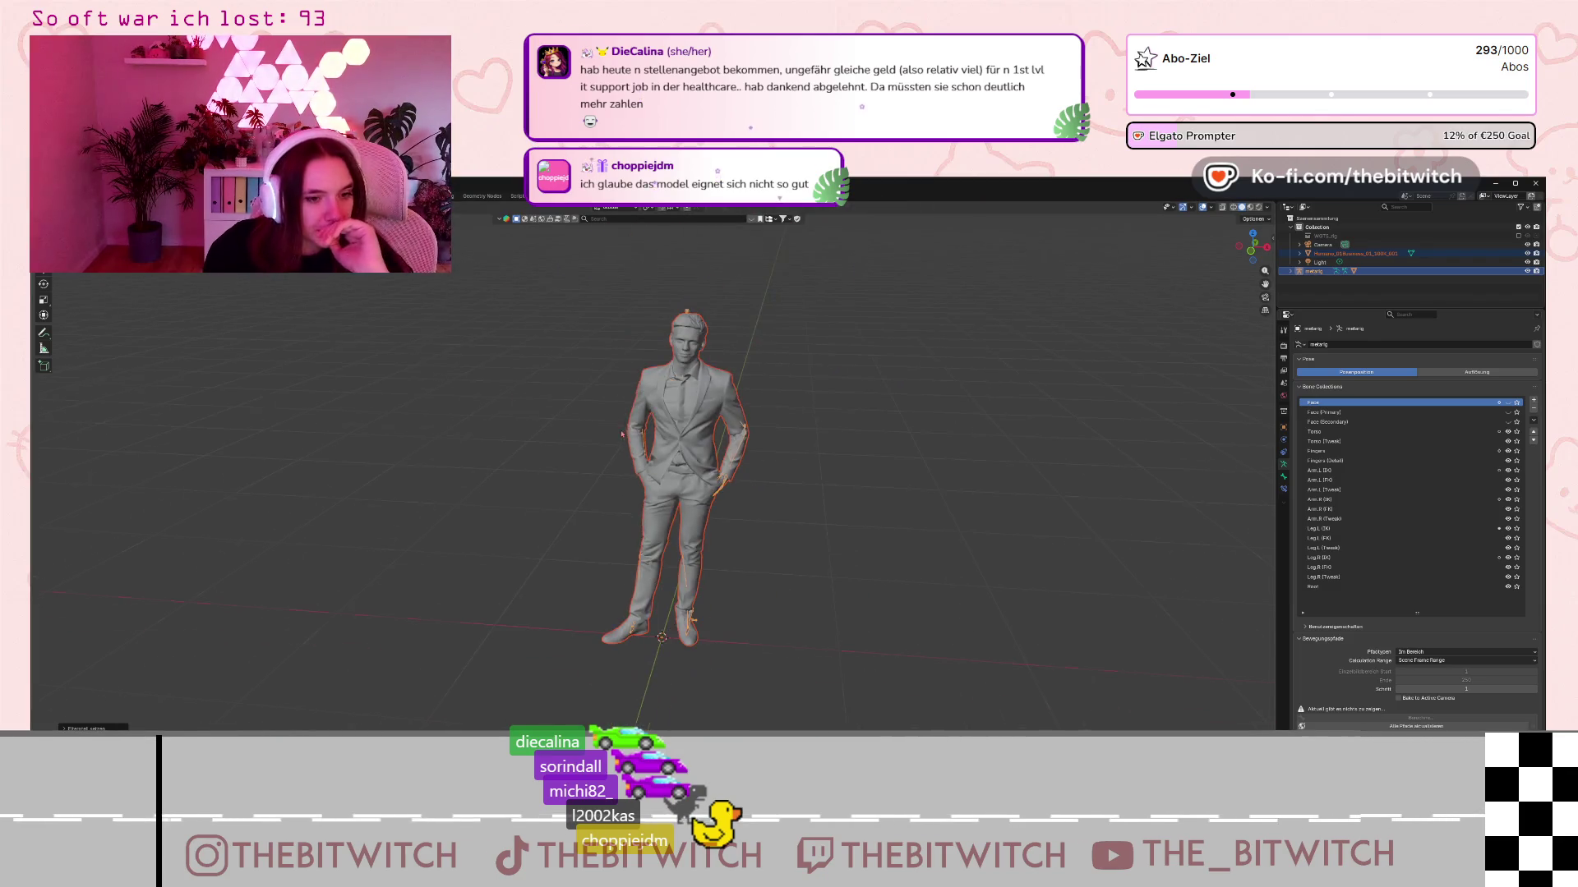
{"action": "left_click", "coordinate": [87, 729]}
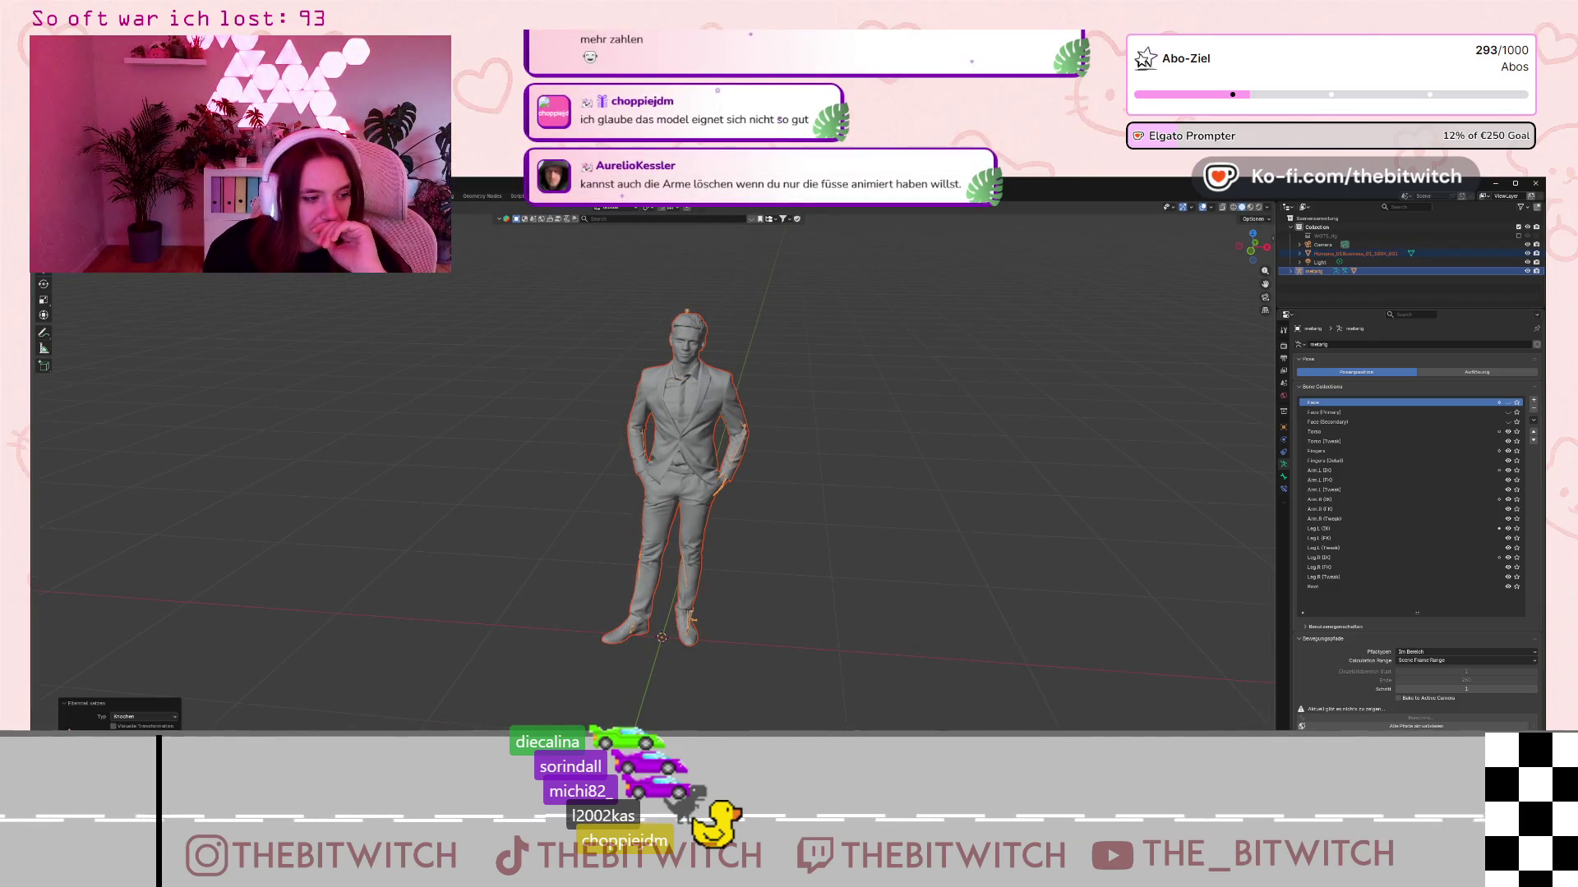
{"action": "left_click", "coordinate": [162, 718]}
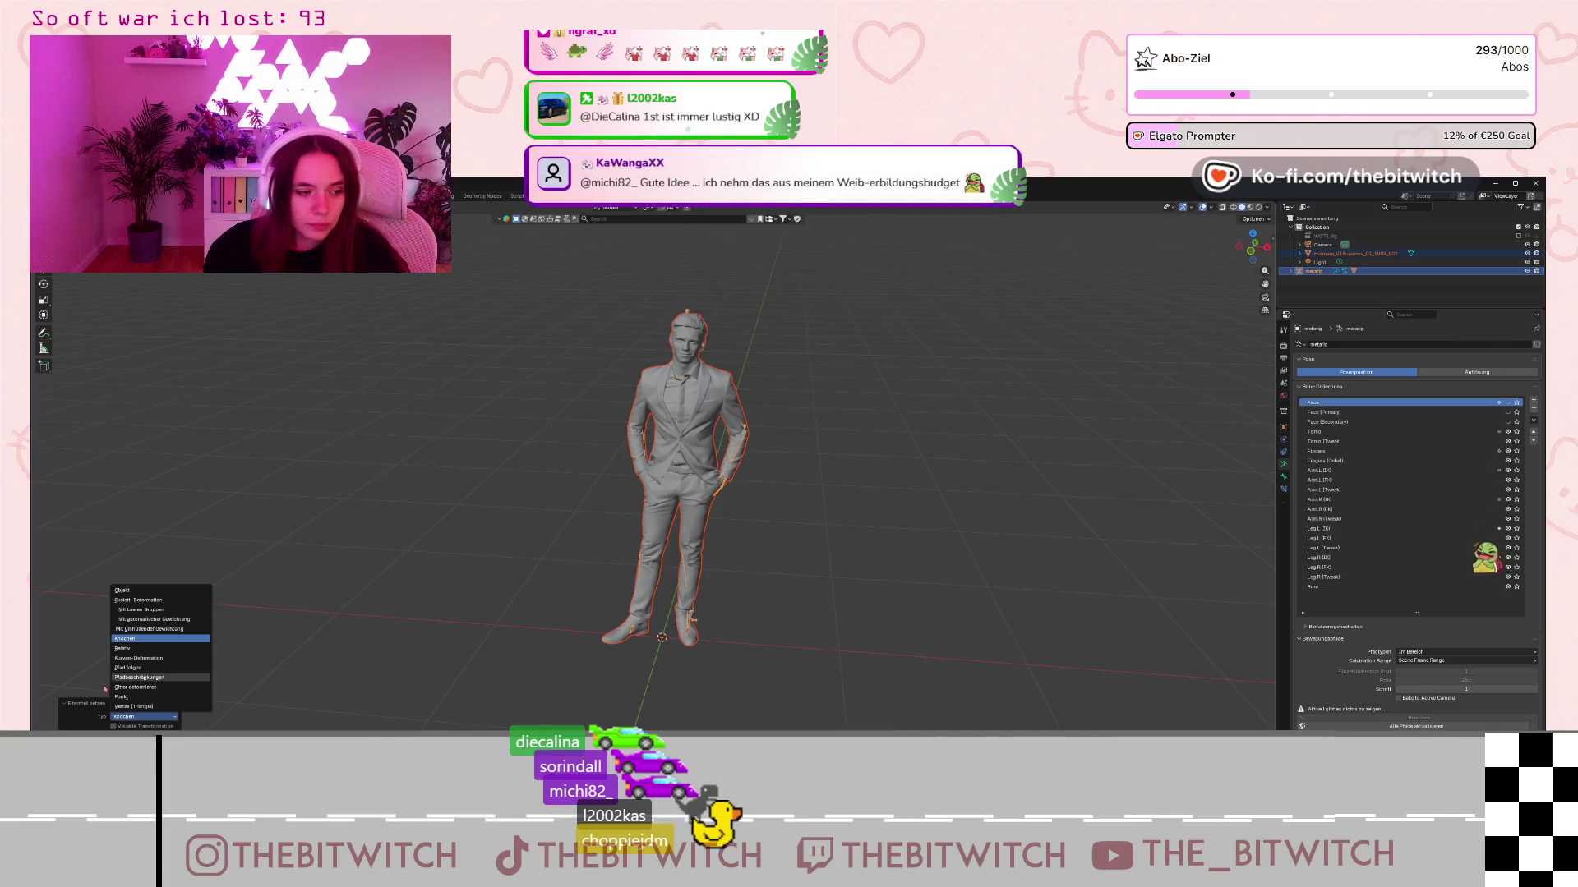
{"action": "left_click", "coordinate": [1384, 274]}
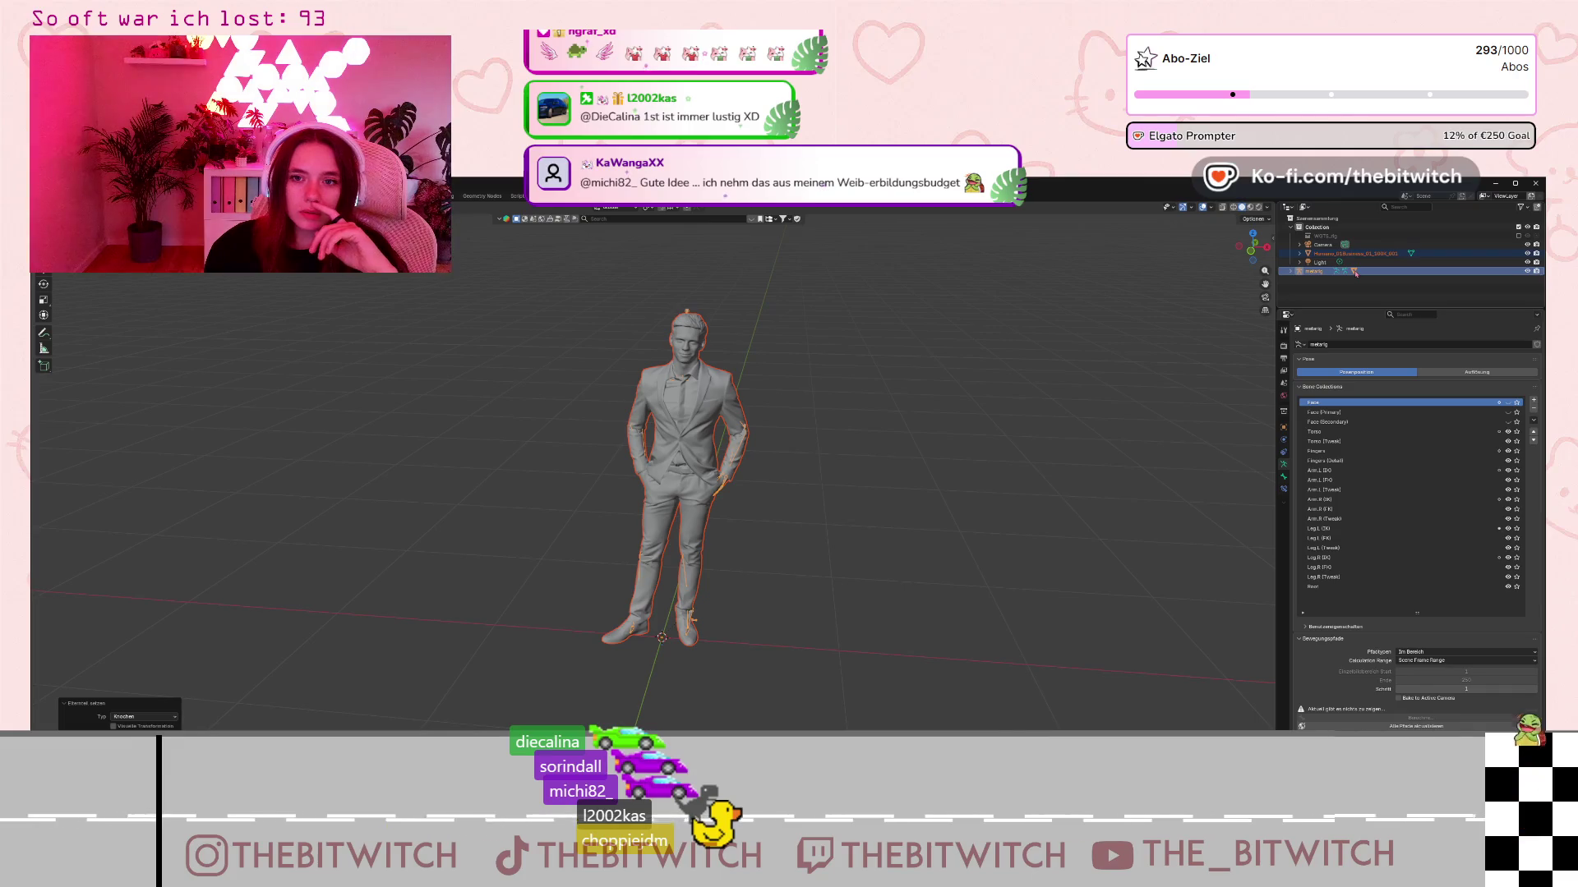
{"action": "scroll", "coordinate": [650, 370], "scroll_direction": "up", "scroll_amount": 4}
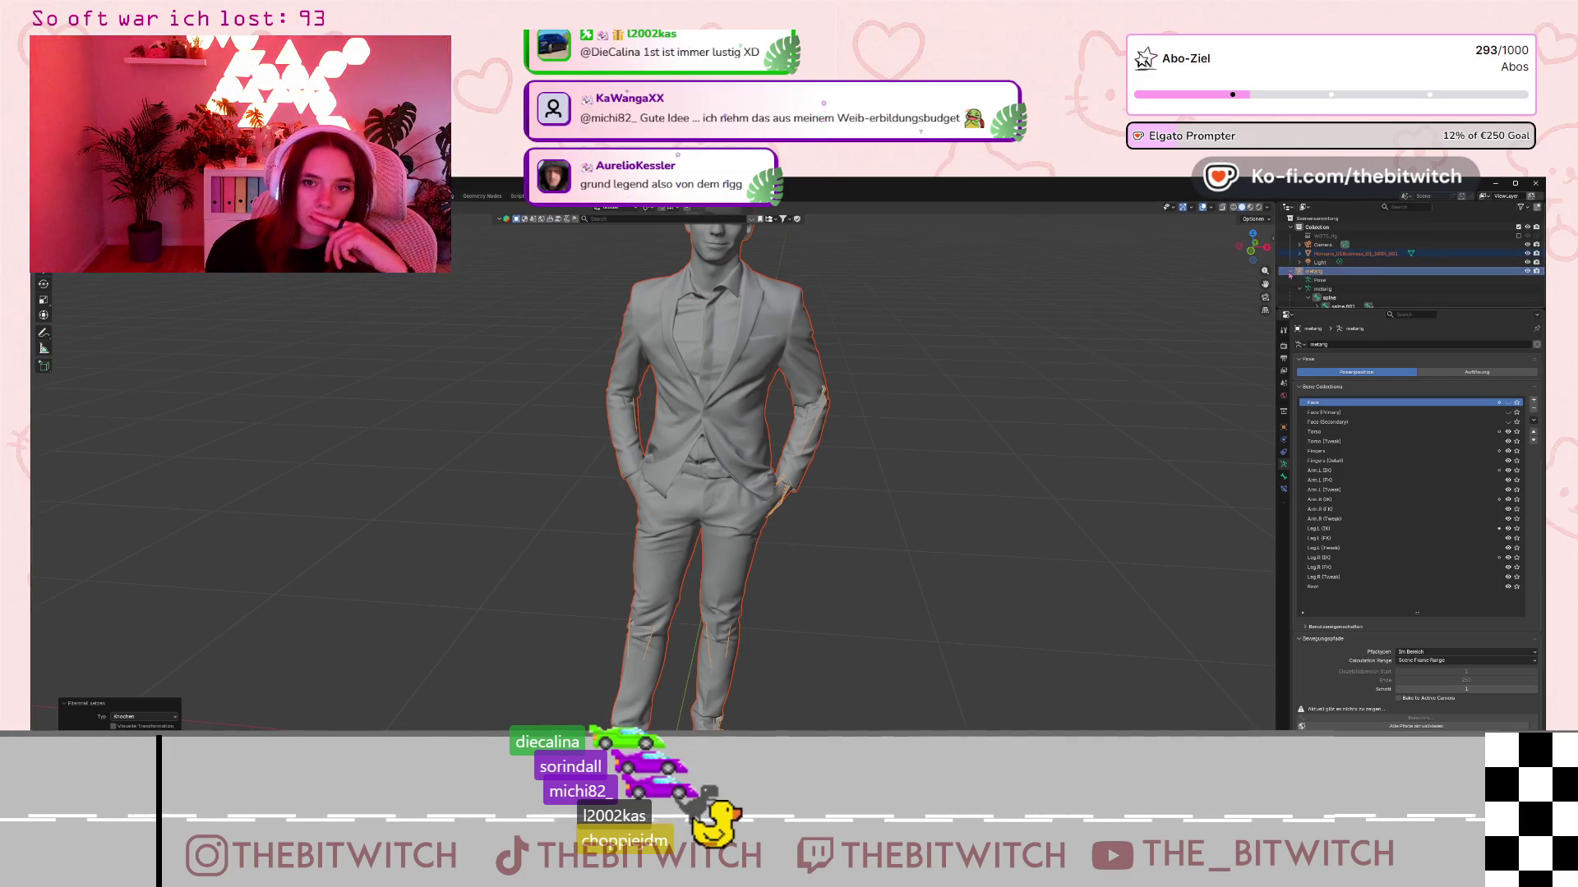
{"action": "scroll", "coordinate": [828, 371], "scroll_direction": "down", "scroll_amount": 3}
{"action": "scroll", "coordinate": [828, 374], "scroll_direction": "up", "scroll_amount": 3}
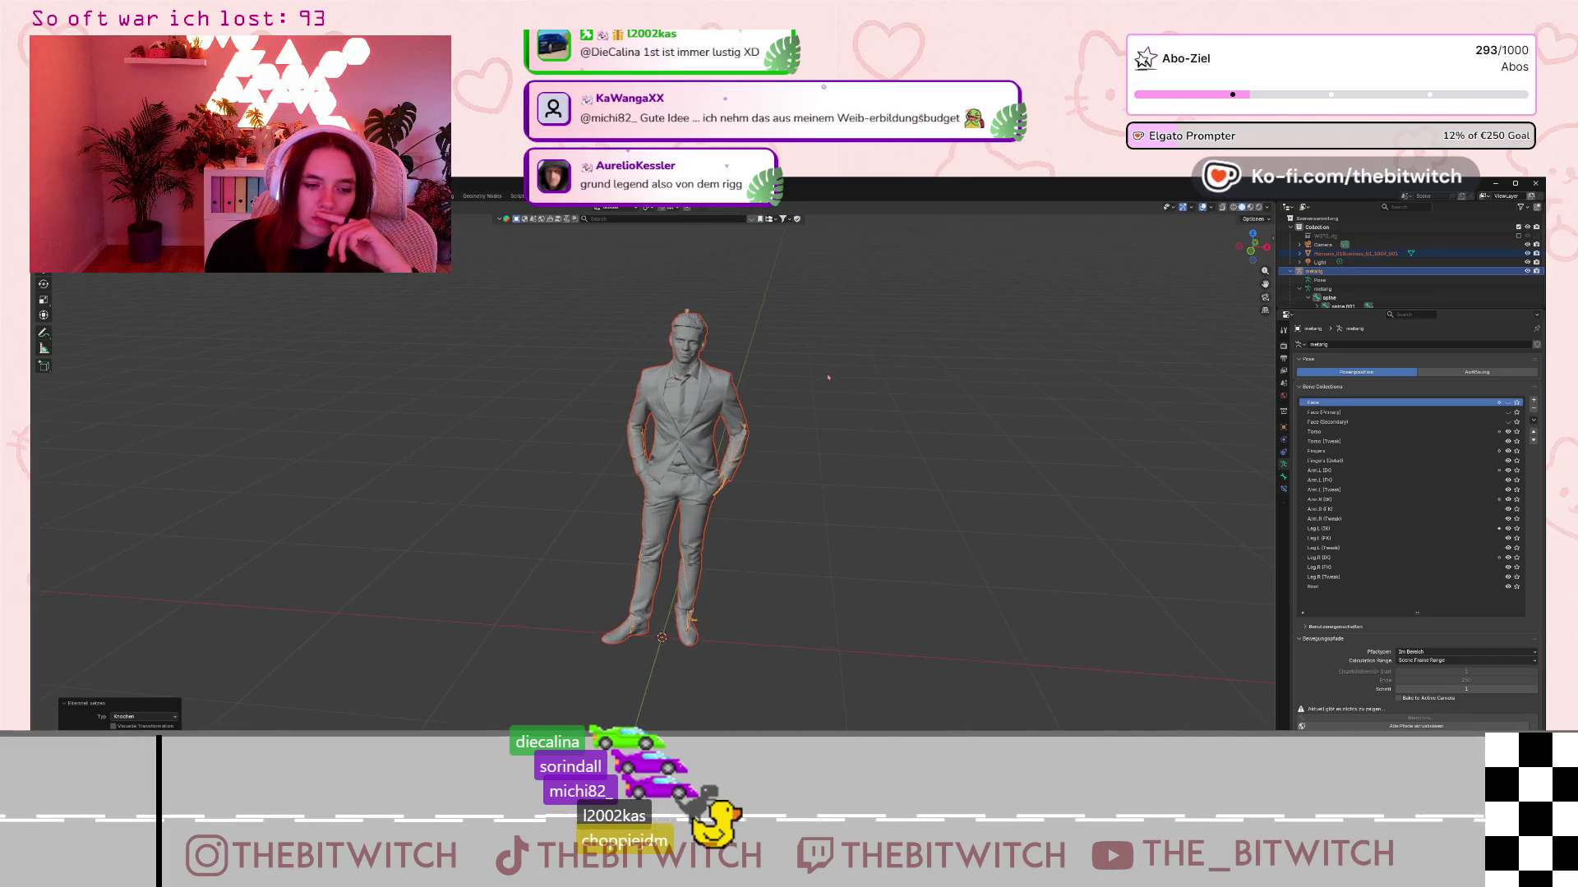
{"action": "scroll", "coordinate": [825, 387], "scroll_direction": "down", "scroll_amount": 2}
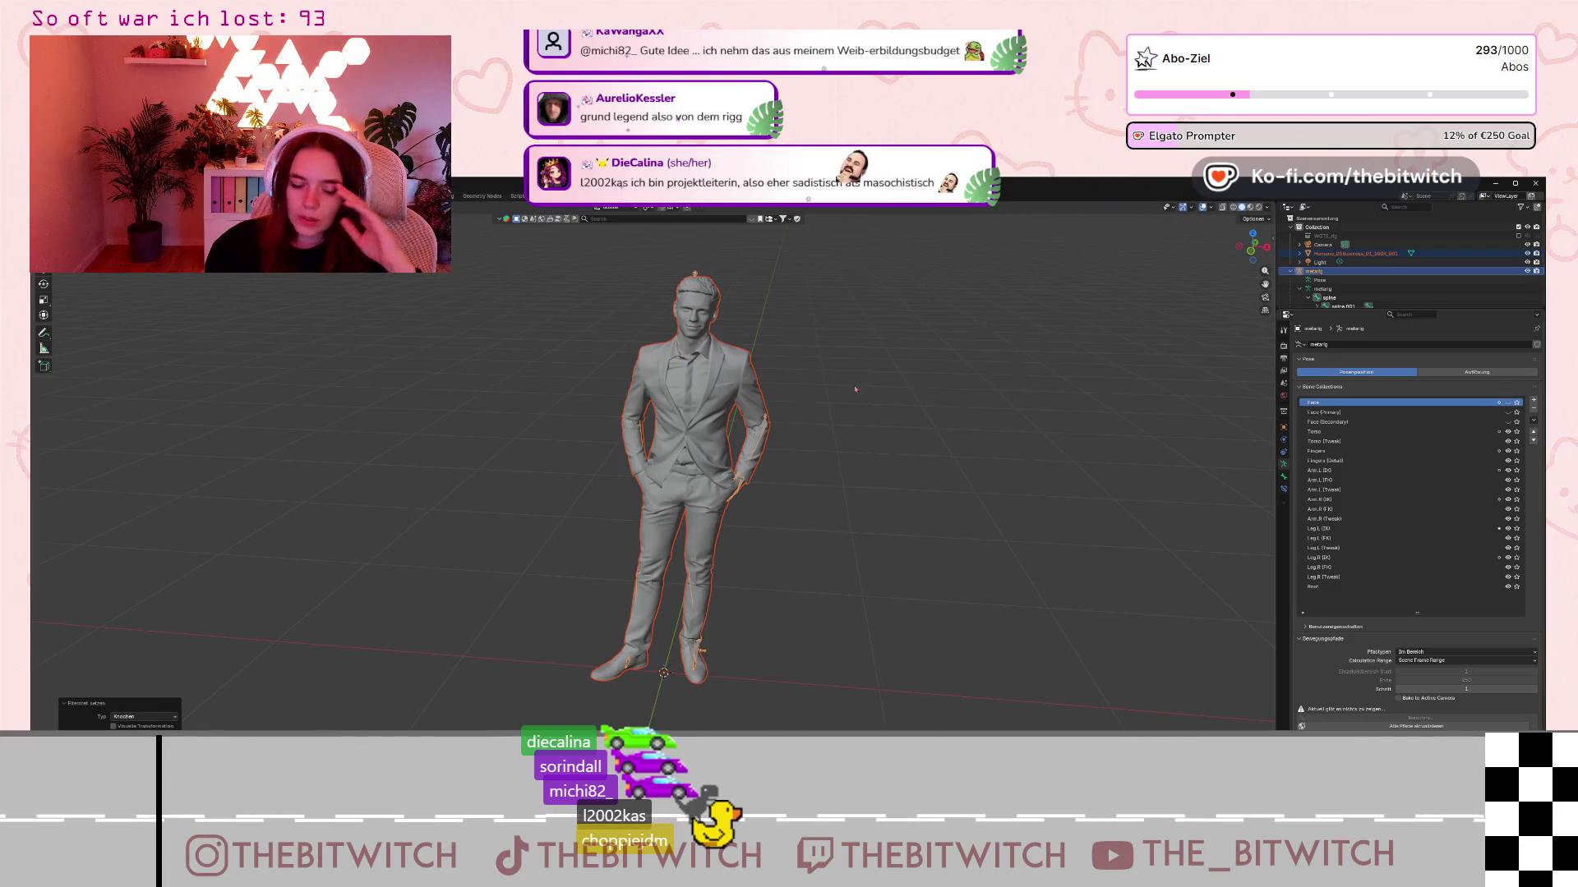
{"action": "scroll", "coordinate": [855, 390], "scroll_direction": "up", "scroll_amount": 4}
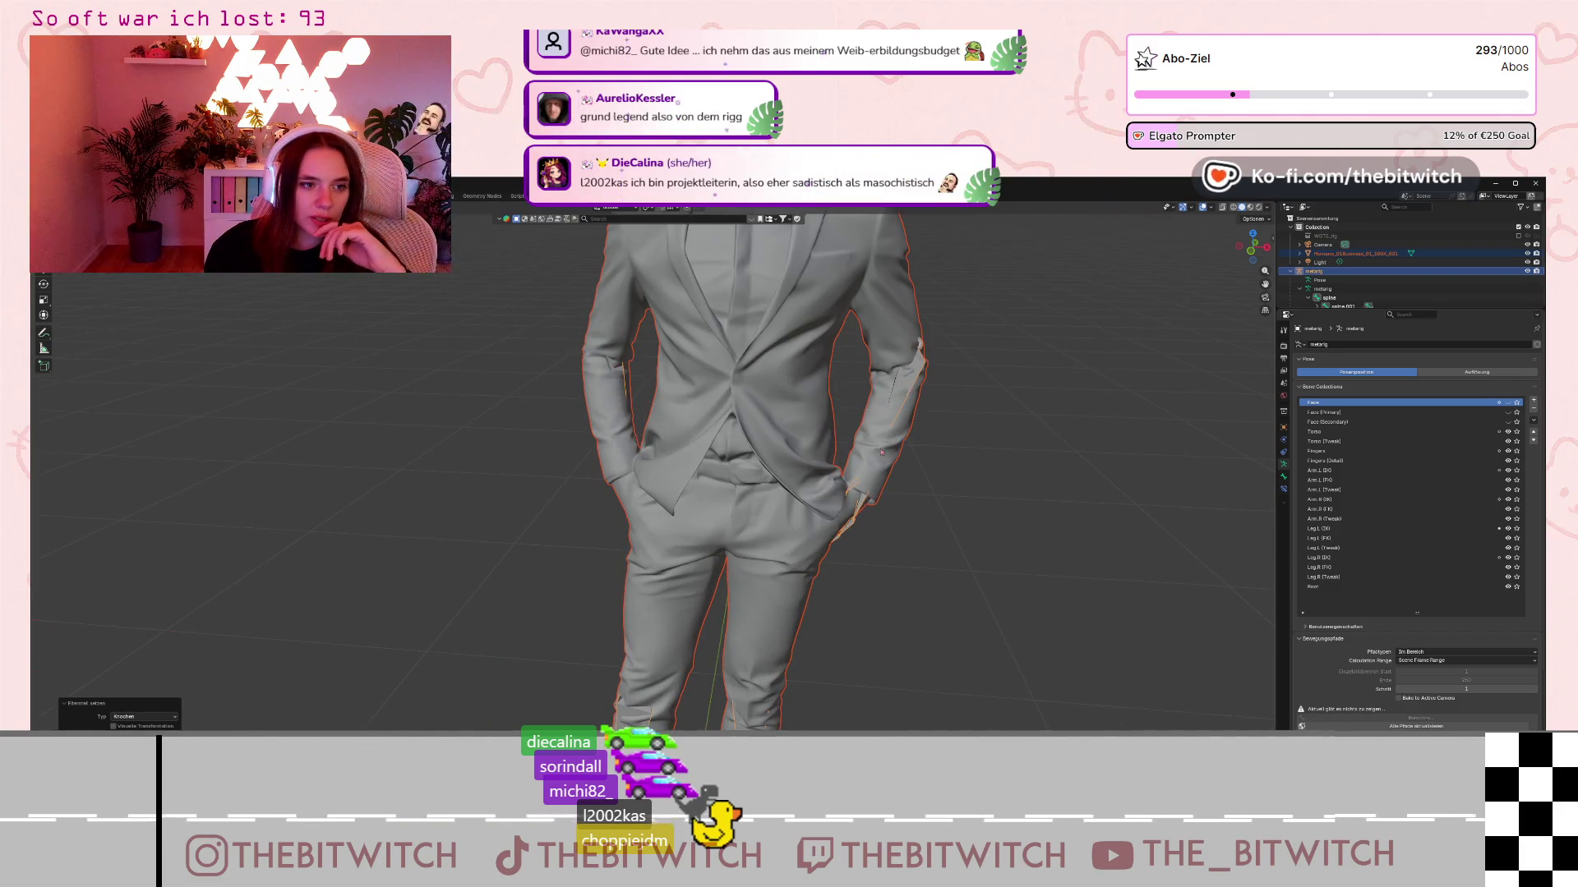
{"action": "scroll", "coordinate": [757, 567], "scroll_direction": "down", "scroll_amount": 5}
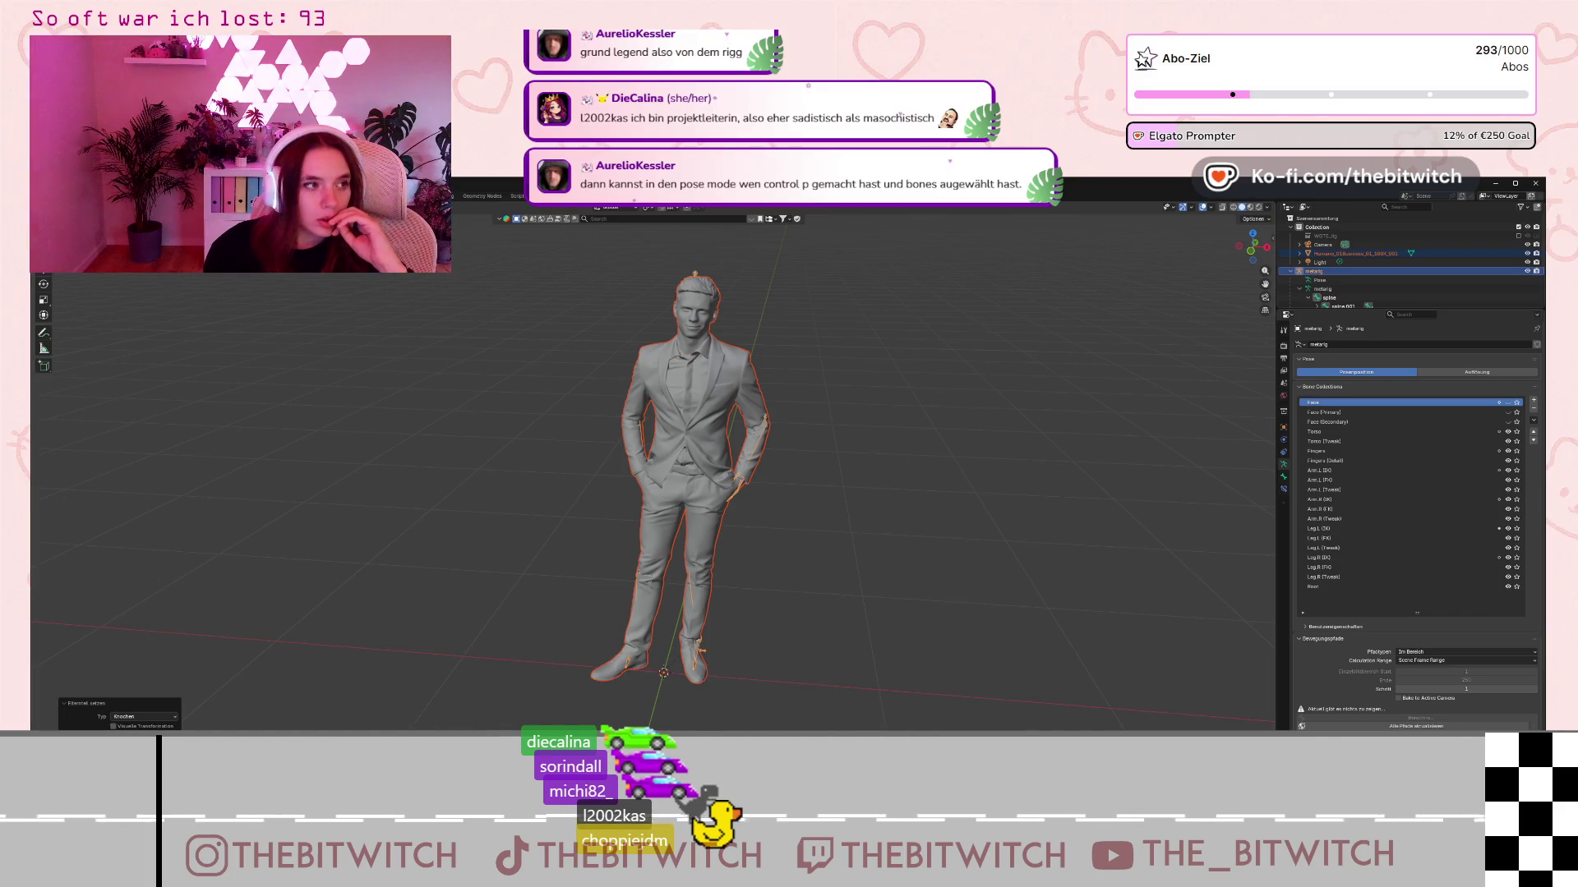
- In Pose Mode, bend the spine bone forward about 32° on X
{"action": "key", "text": "ctrl+Tab"}
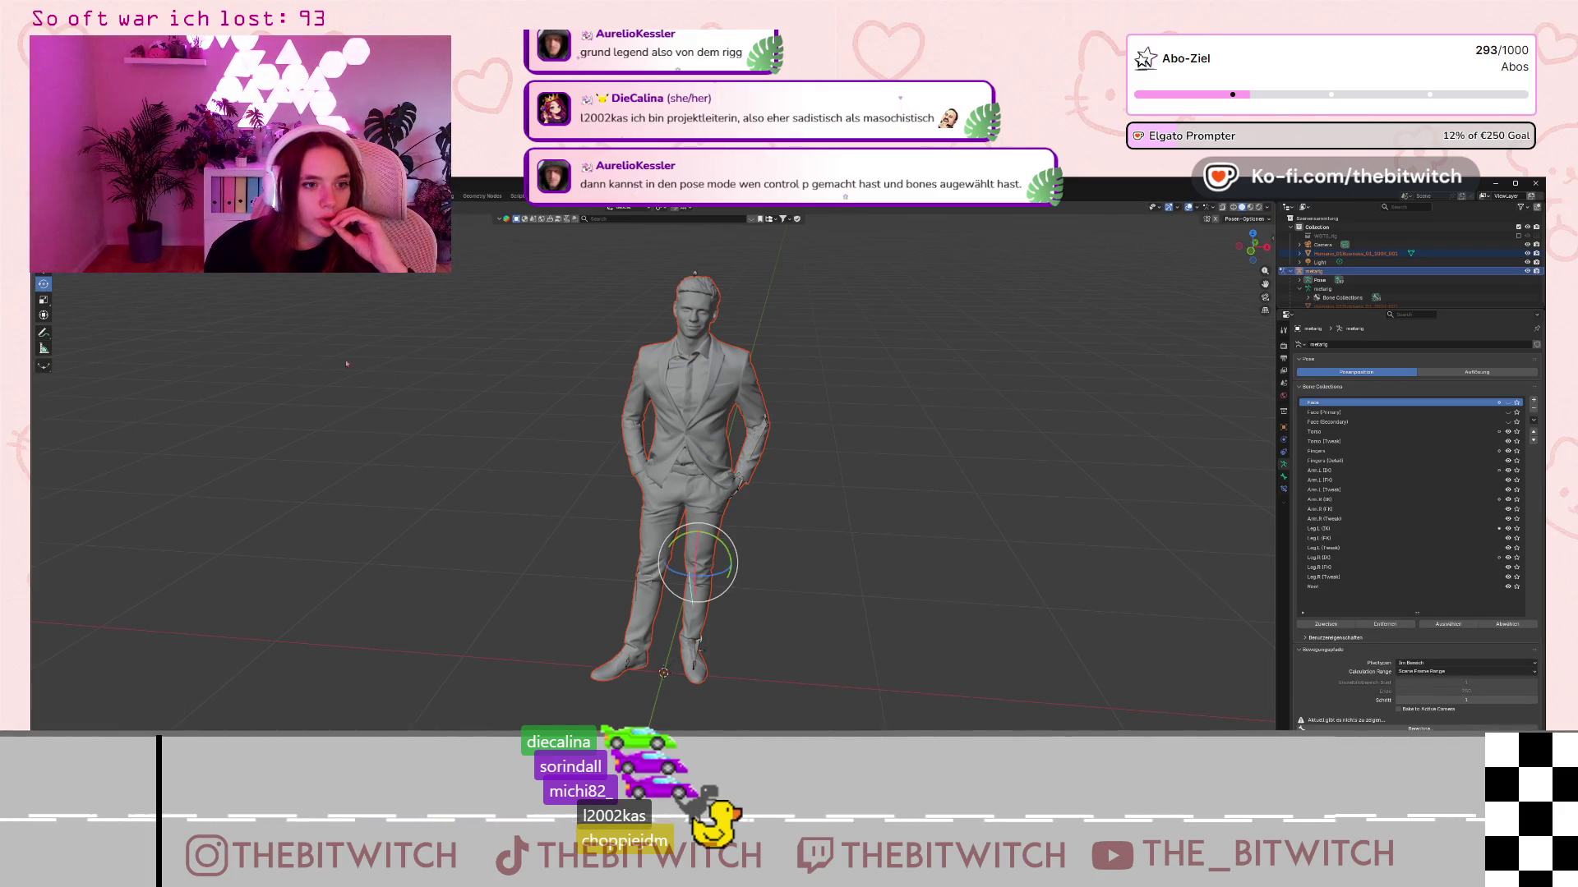
{"action": "left_click_drag", "start_coordinate": [670, 593], "coordinate": [689, 605]}
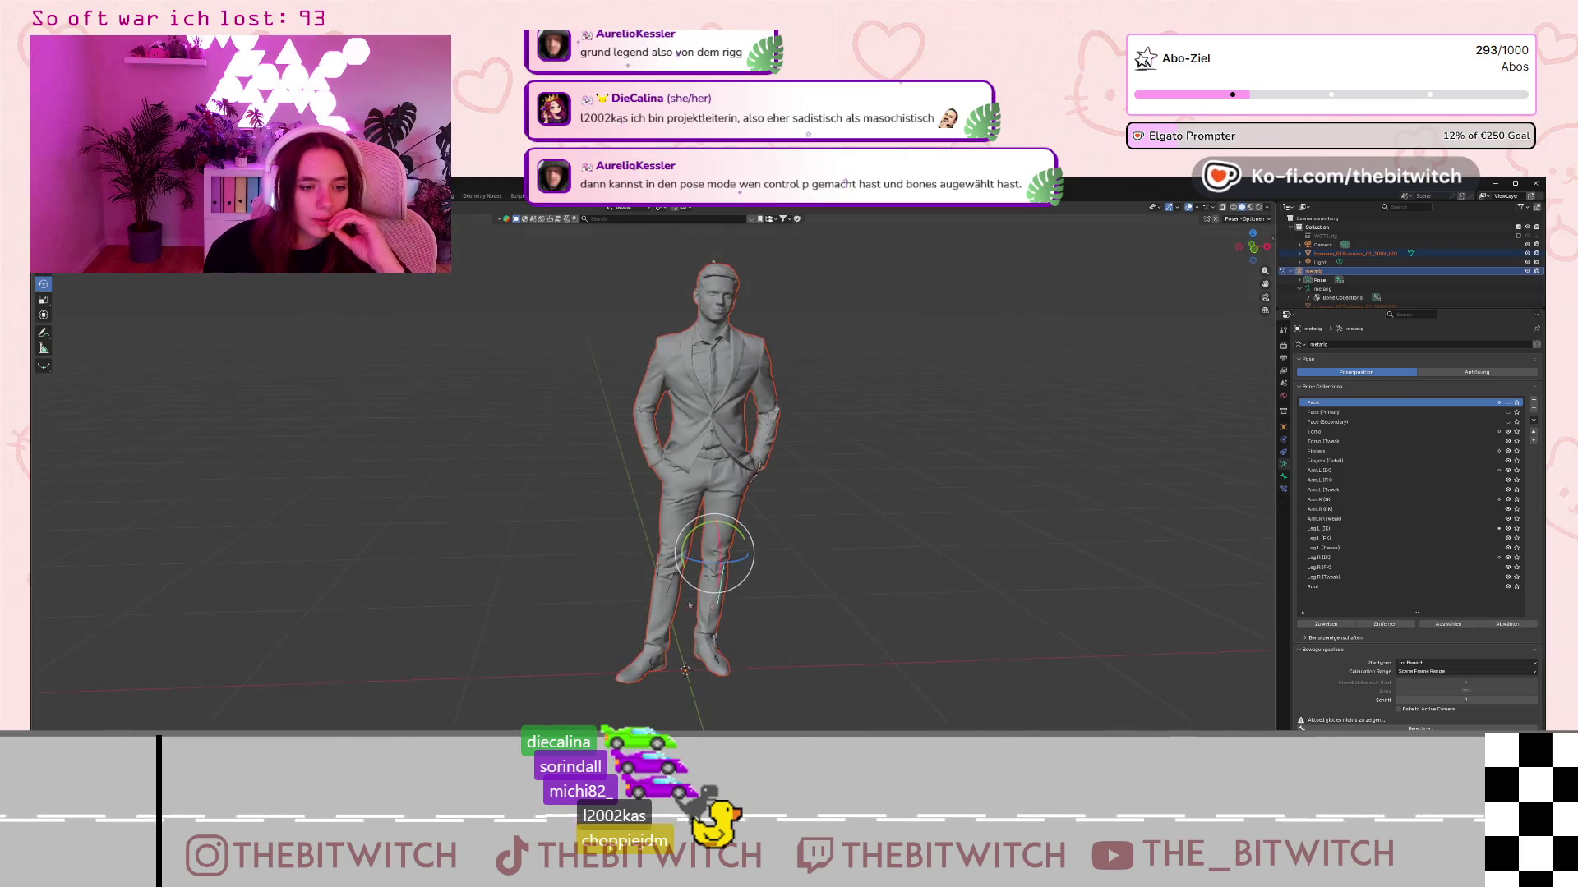
{"action": "scroll", "coordinate": [689, 605], "scroll_direction": "up", "scroll_amount": 3}
{"action": "scroll", "coordinate": [698, 625], "scroll_direction": "up", "scroll_amount": 3}
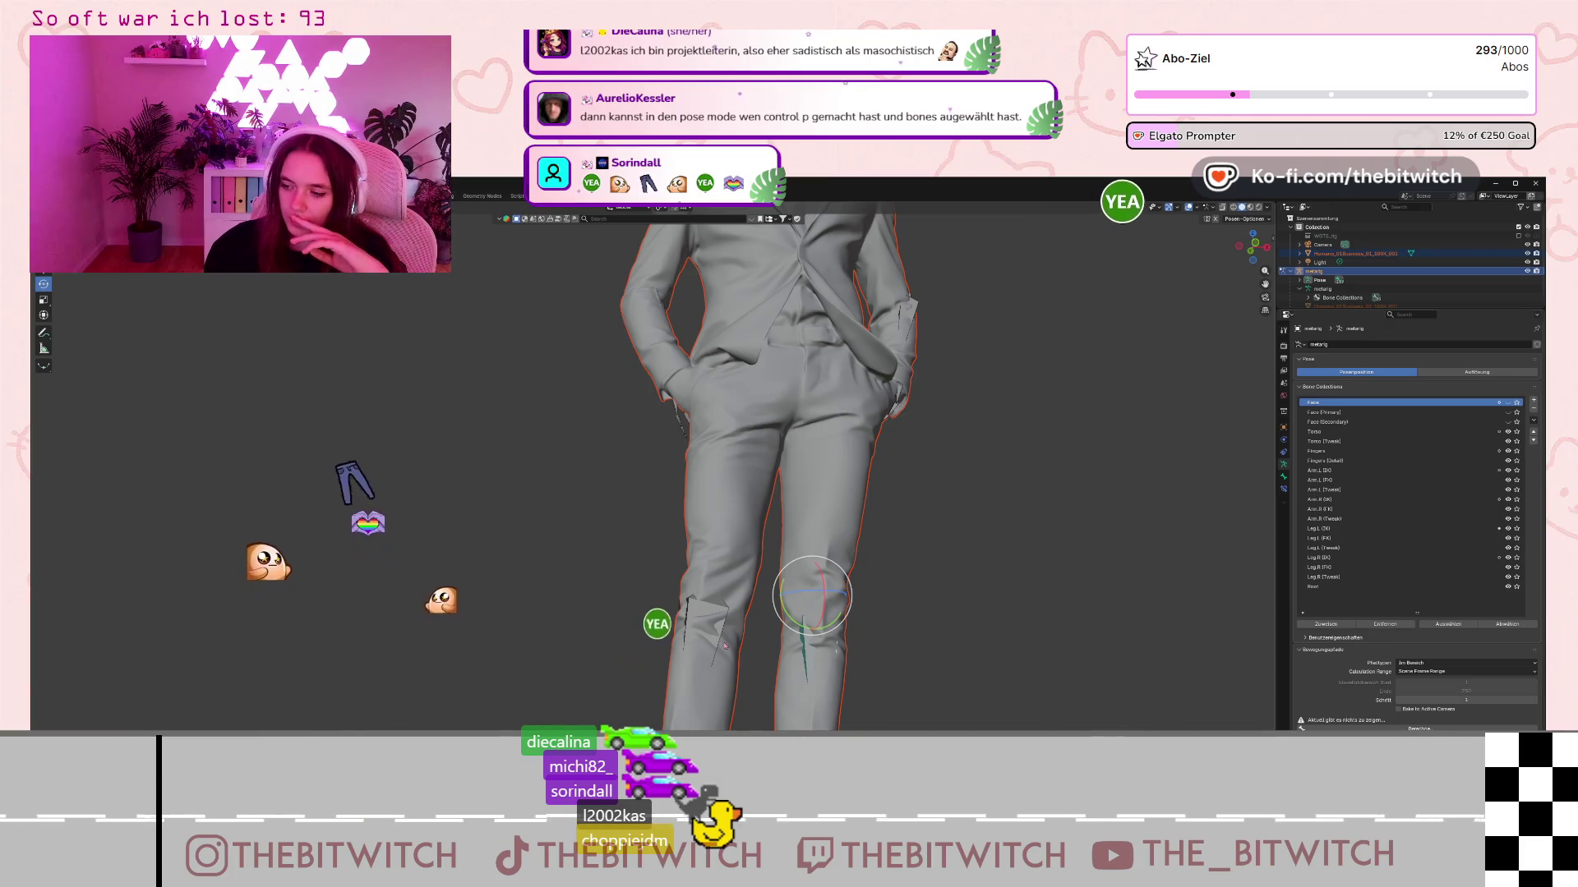
{"action": "scroll", "coordinate": [731, 645], "scroll_direction": "down", "scroll_amount": 6}
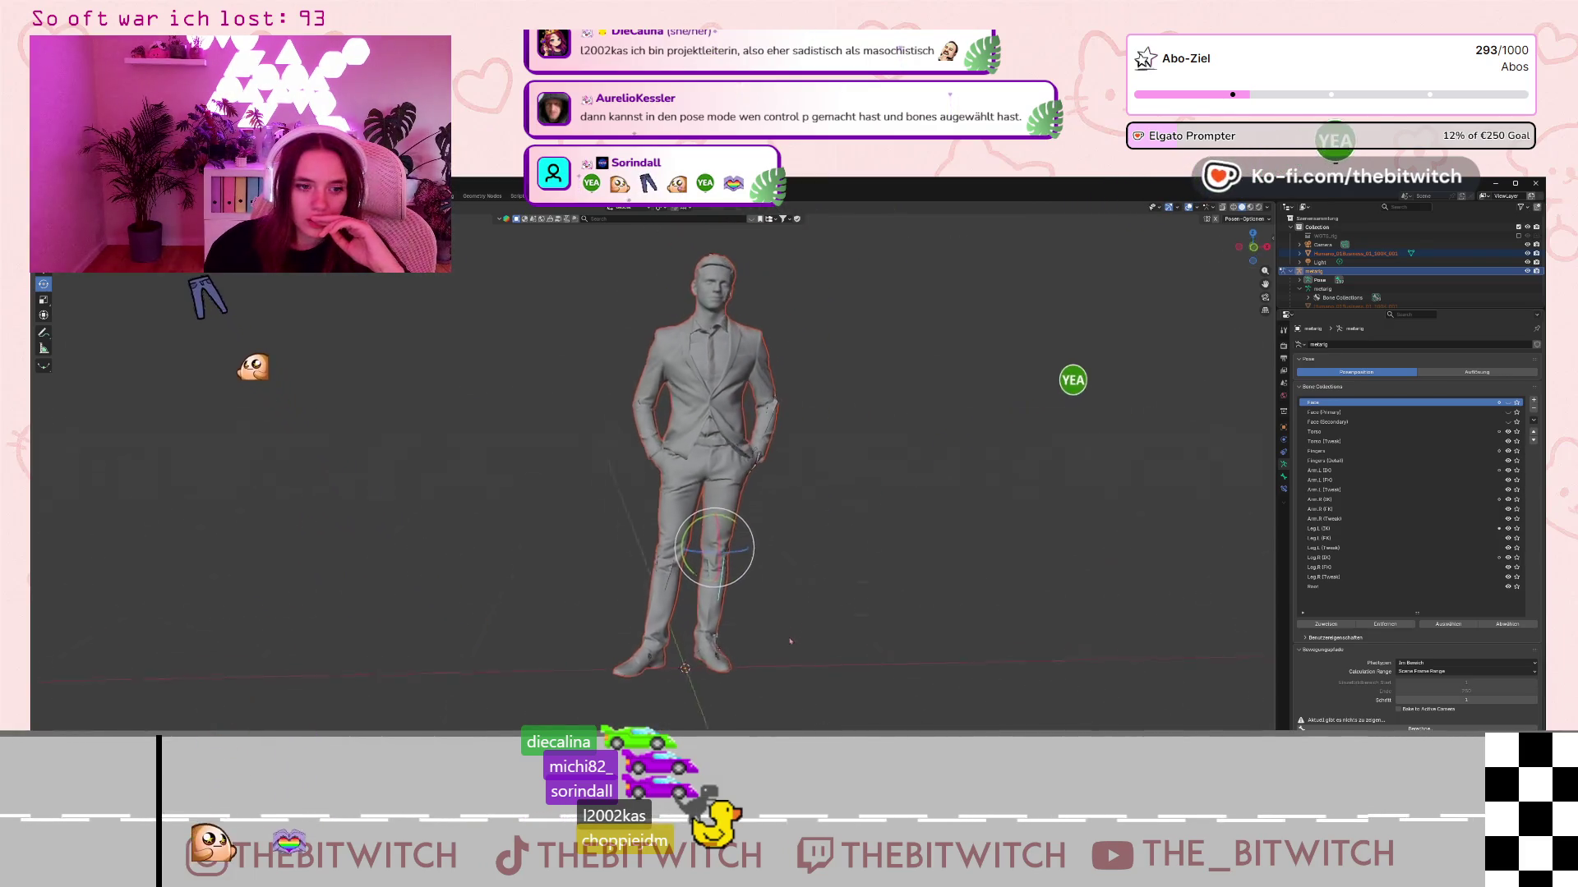
{"action": "left_click_drag", "start_coordinate": [790, 641], "coordinate": [771, 608]}
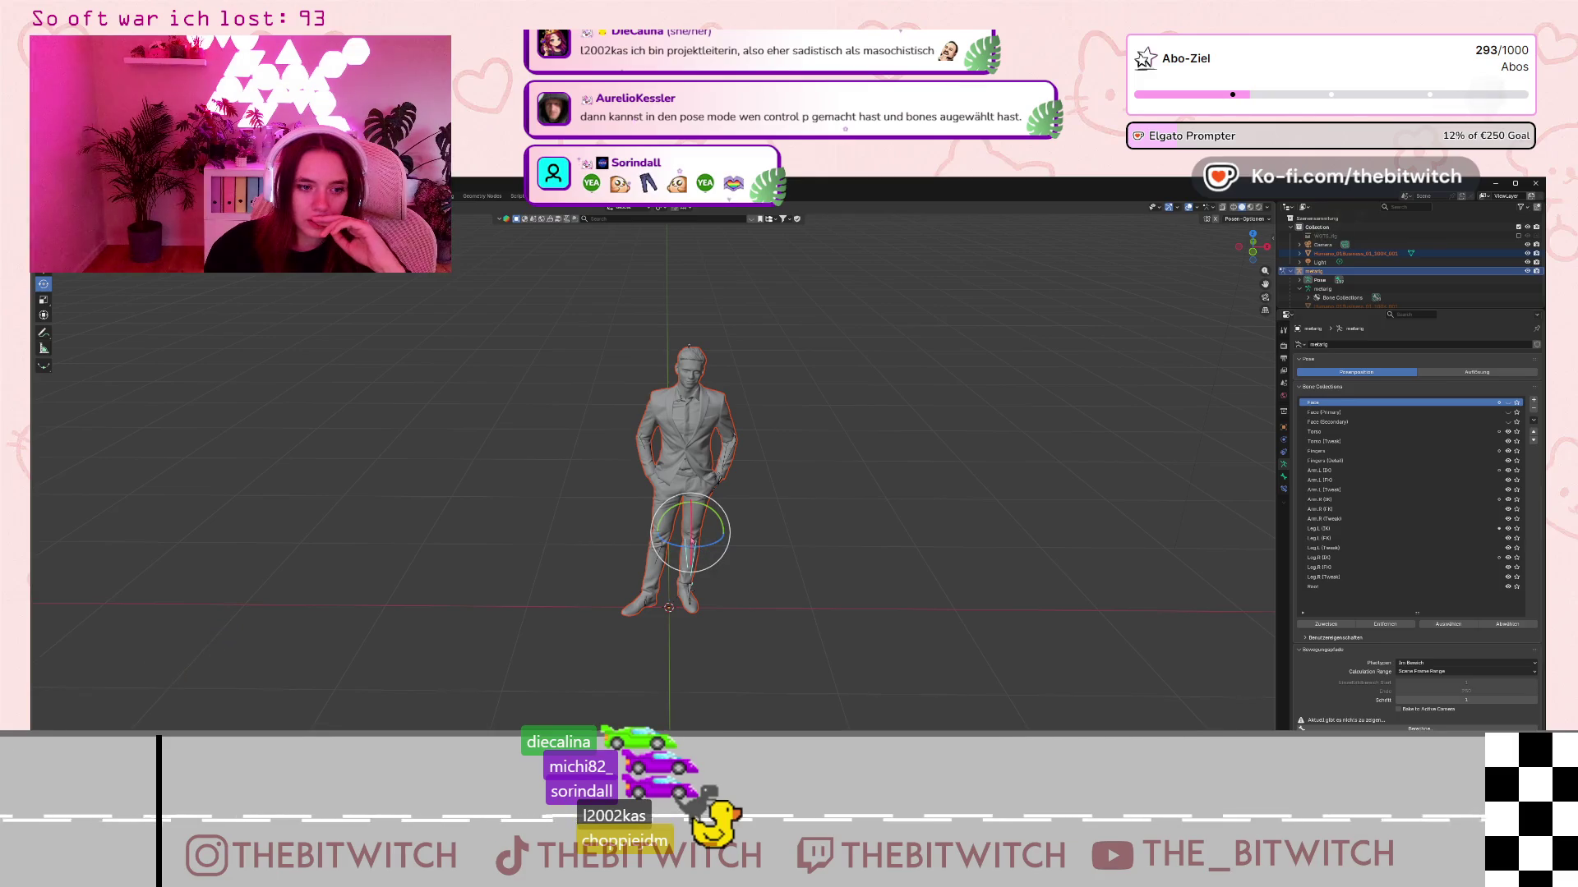
{"action": "left_click_drag", "start_coordinate": [692, 538], "coordinate": [701, 560]}
- Rotate the right-leg bone on X, then undo the rotation and deselect it
{"action": "left_click", "coordinate": [658, 559]}
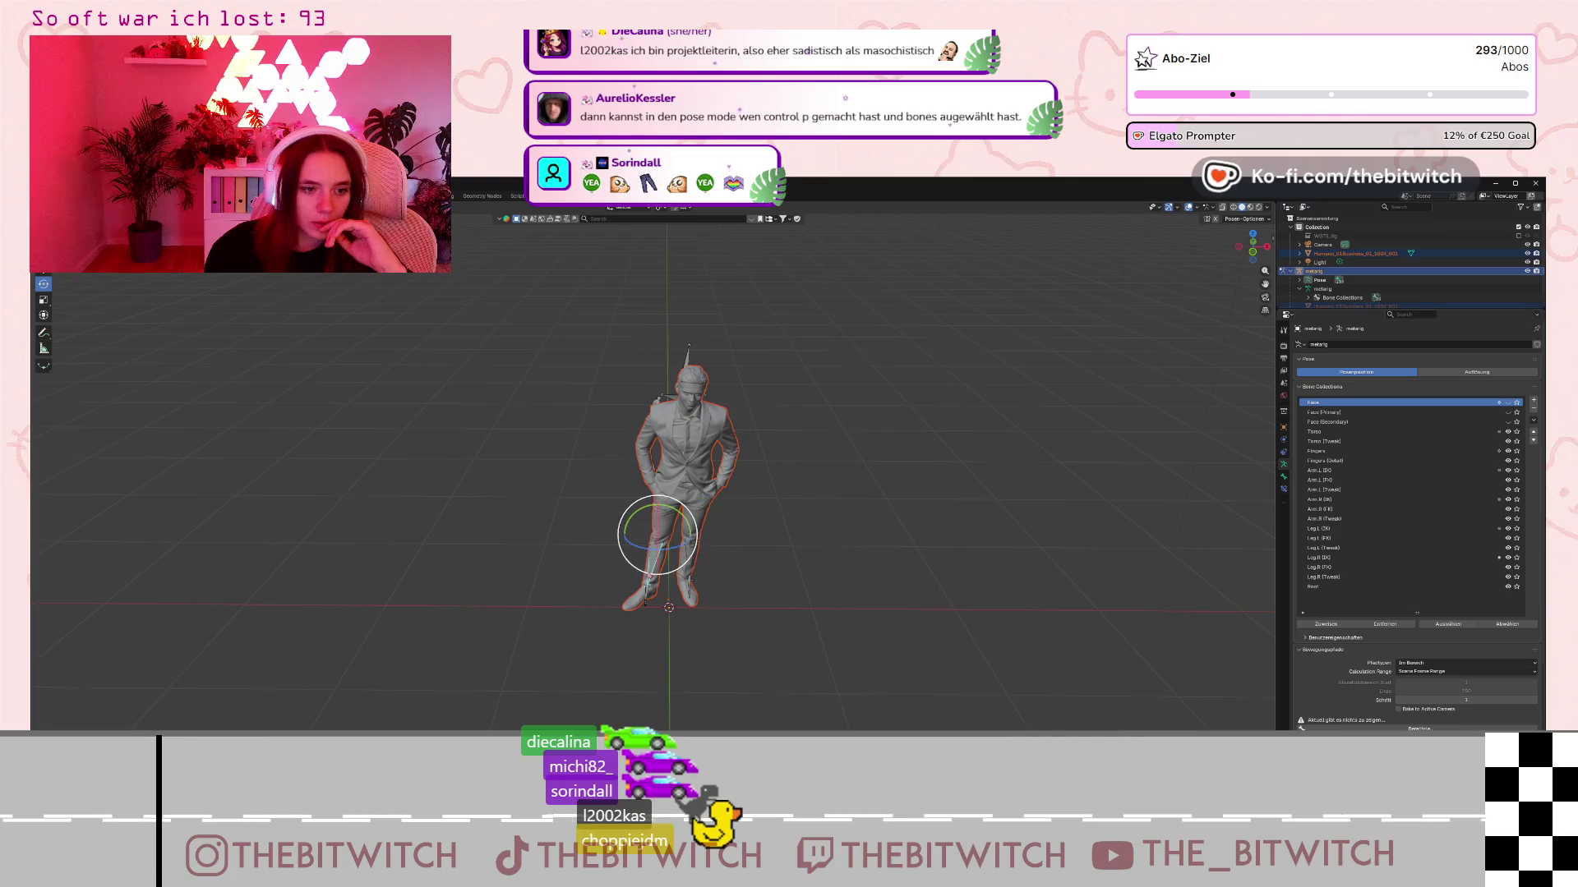
{"action": "key", "text": "r"}
{"action": "key", "text": "x"}
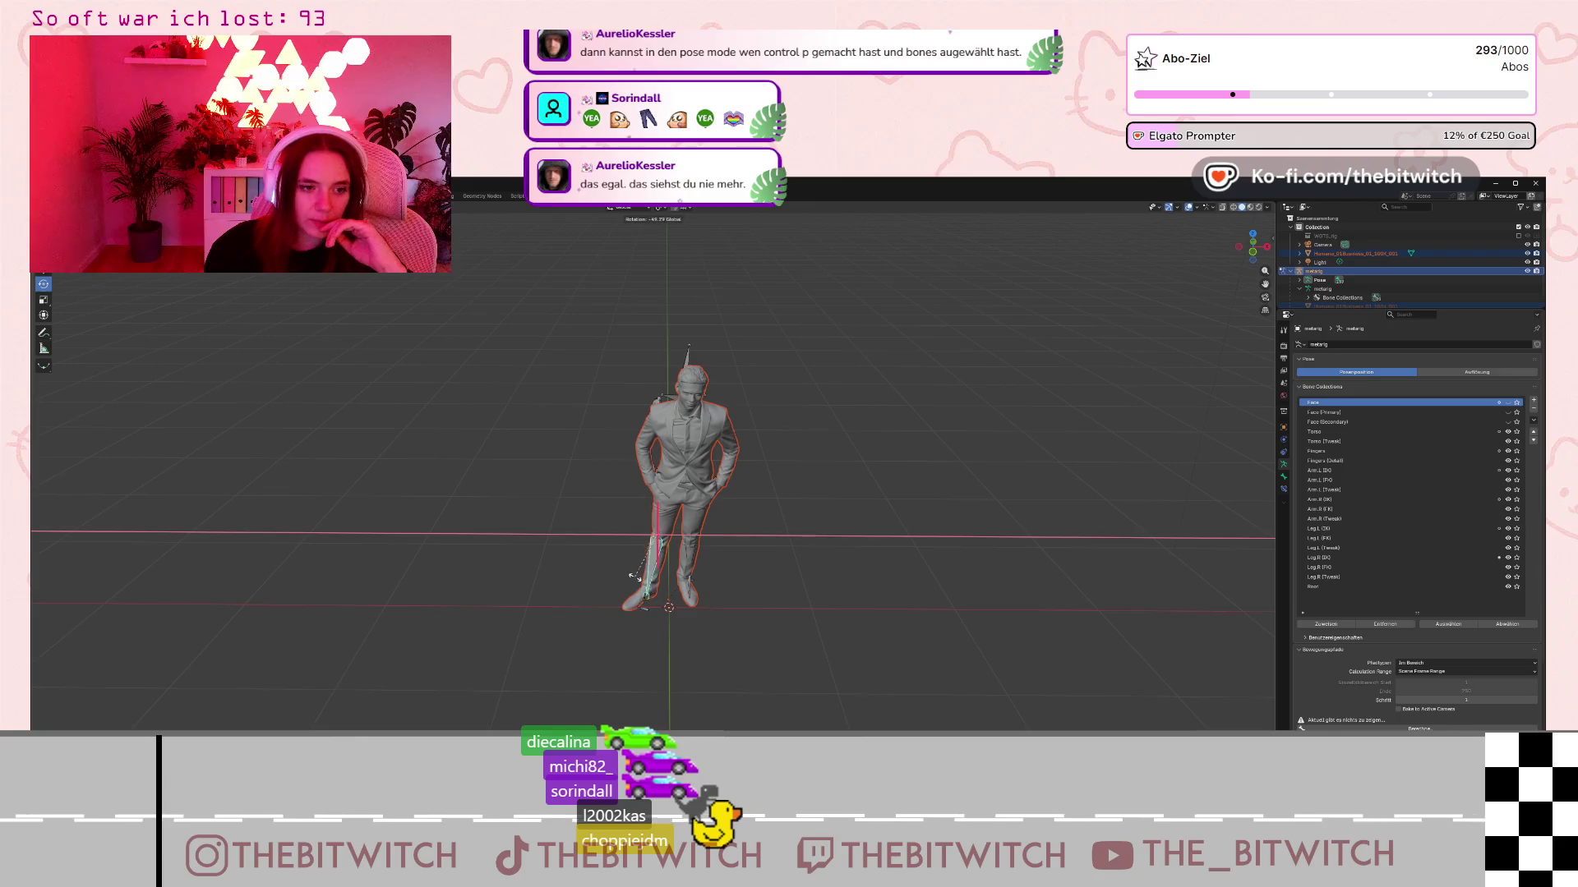
{"action": "left_click", "coordinate": [653, 547]}
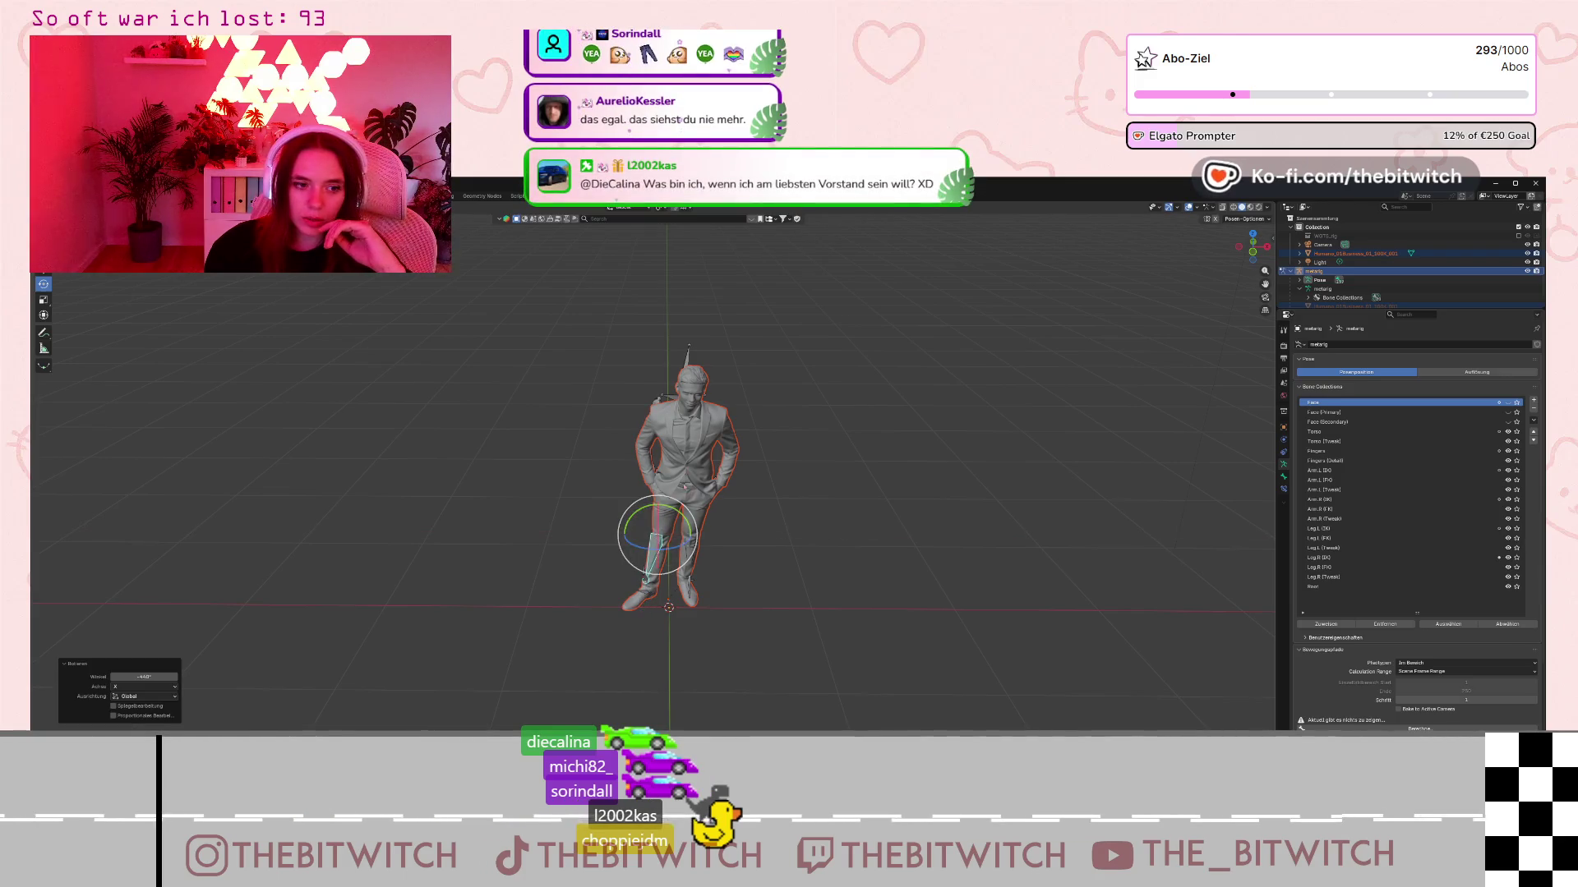
{"action": "key", "text": "ctrl+z"}
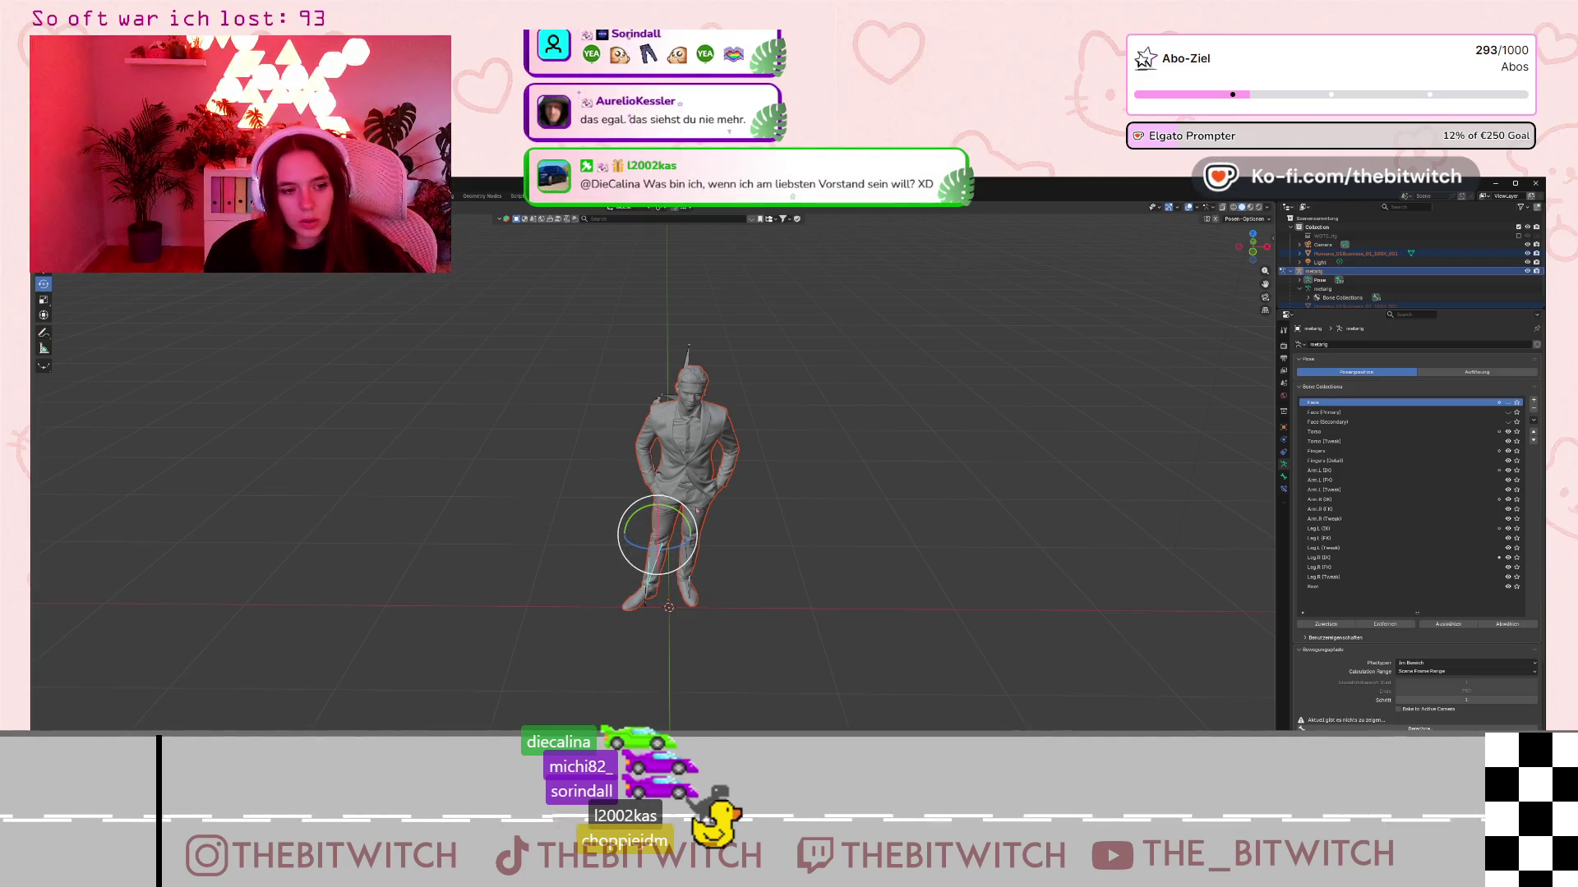
{"action": "left_click", "coordinate": [813, 534]}
{"action": "scroll", "coordinate": [814, 535], "scroll_direction": "up", "scroll_amount": 3}
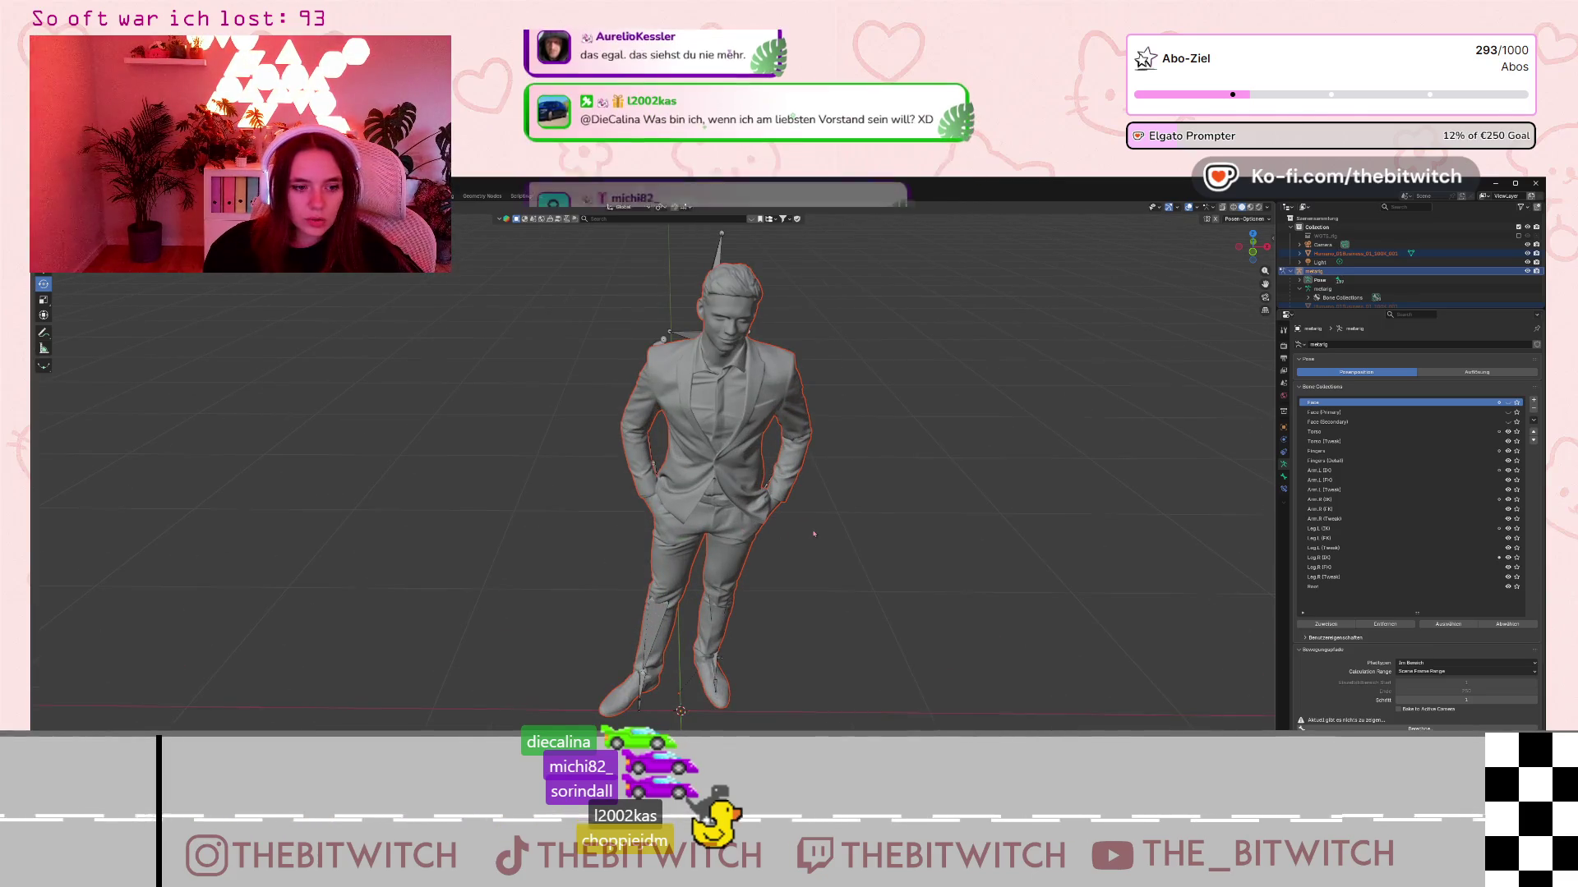
- Collapse the metarig, clear the pose, return to Object Mode and select the Humano mesh
{"action": "left_click", "coordinate": [1289, 271]}
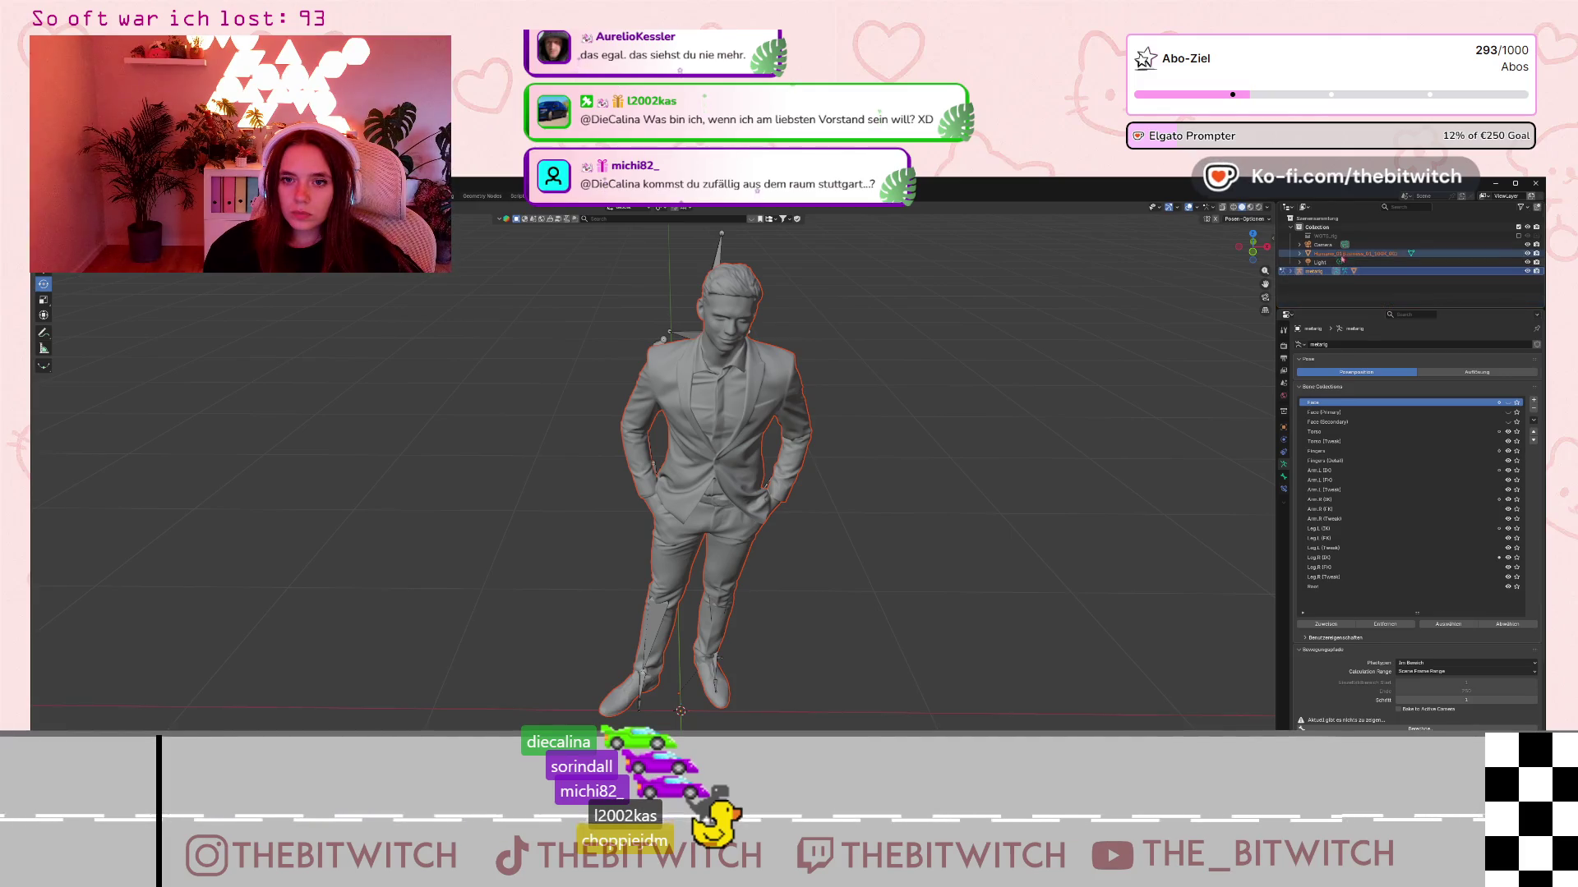
{"action": "left_click", "coordinate": [1314, 272]}
{"action": "left_click_drag", "start_coordinate": [1147, 429], "coordinate": [834, 455]}
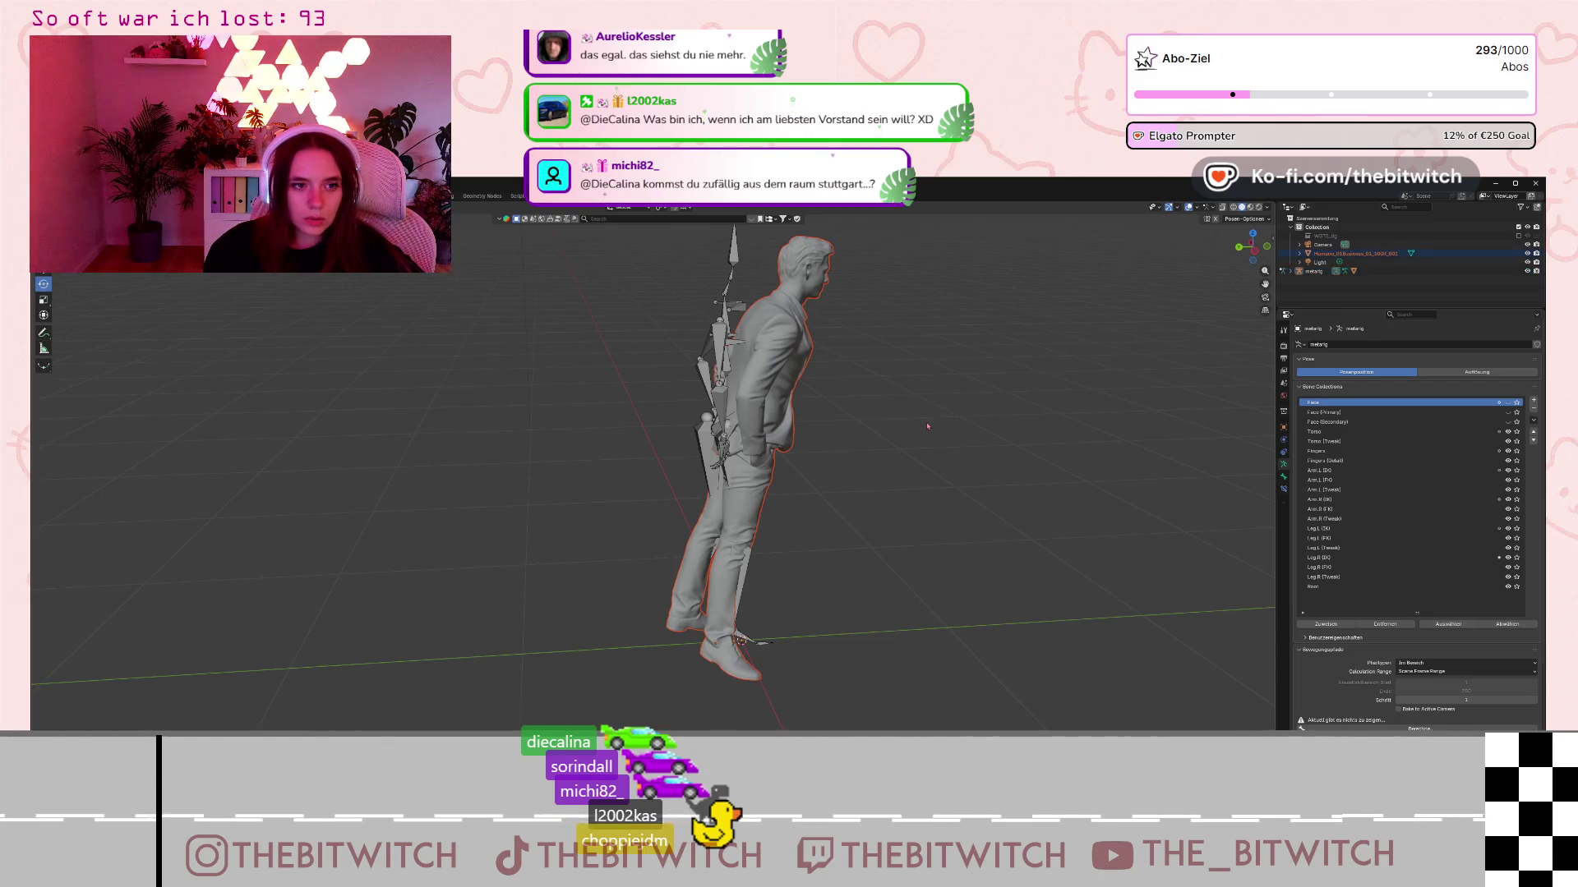
{"action": "key", "text": "ctrl+z"}
{"action": "key", "text": "ctrl+z"}
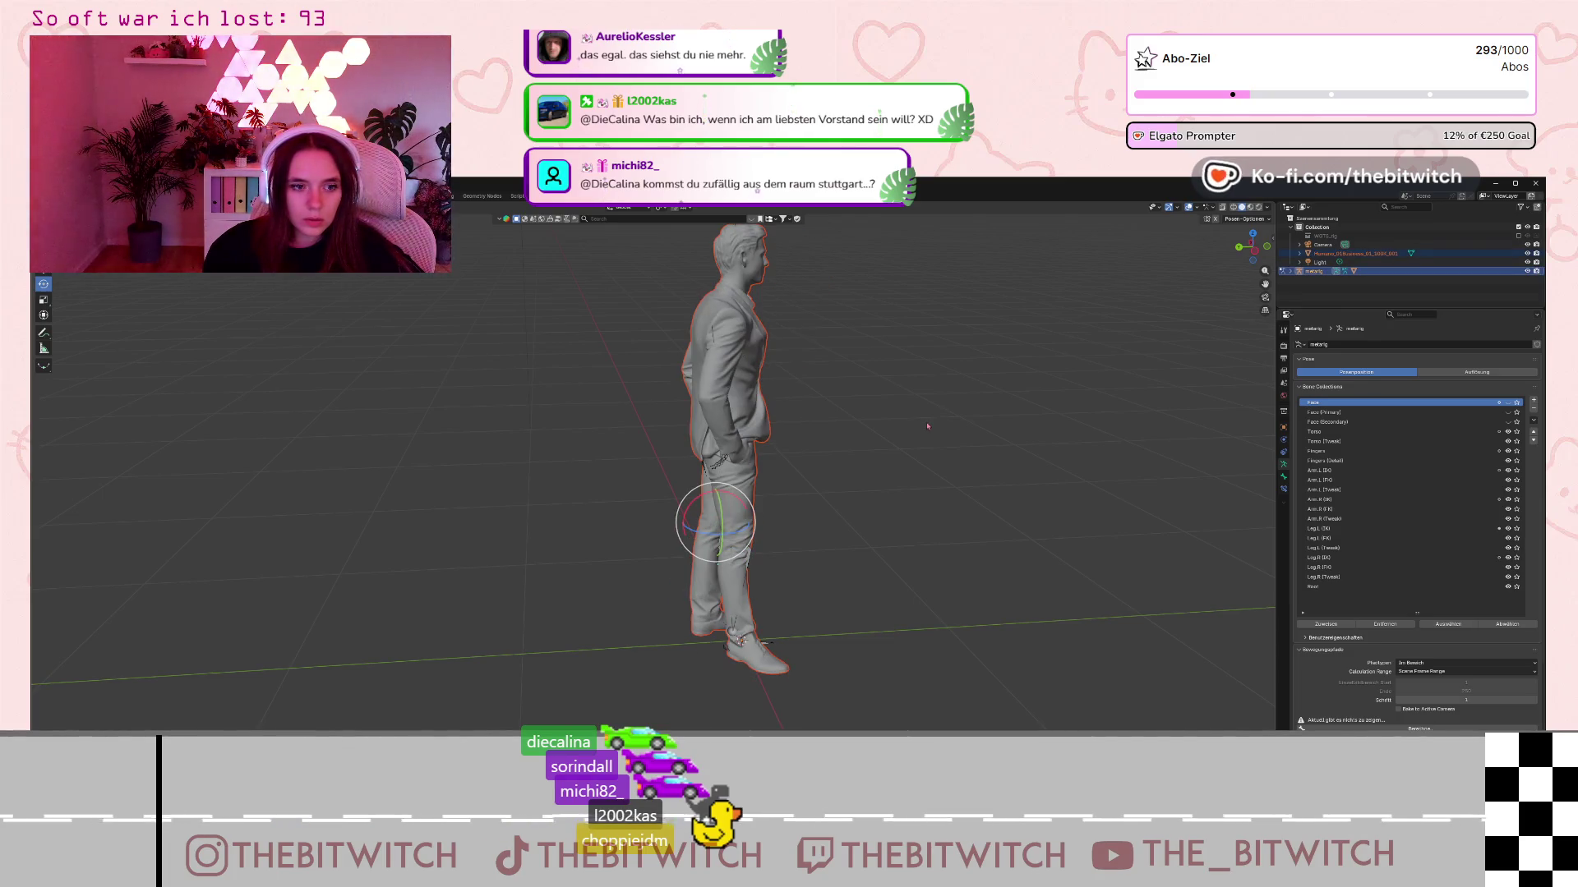
{"action": "key", "text": "ctrl+z"}
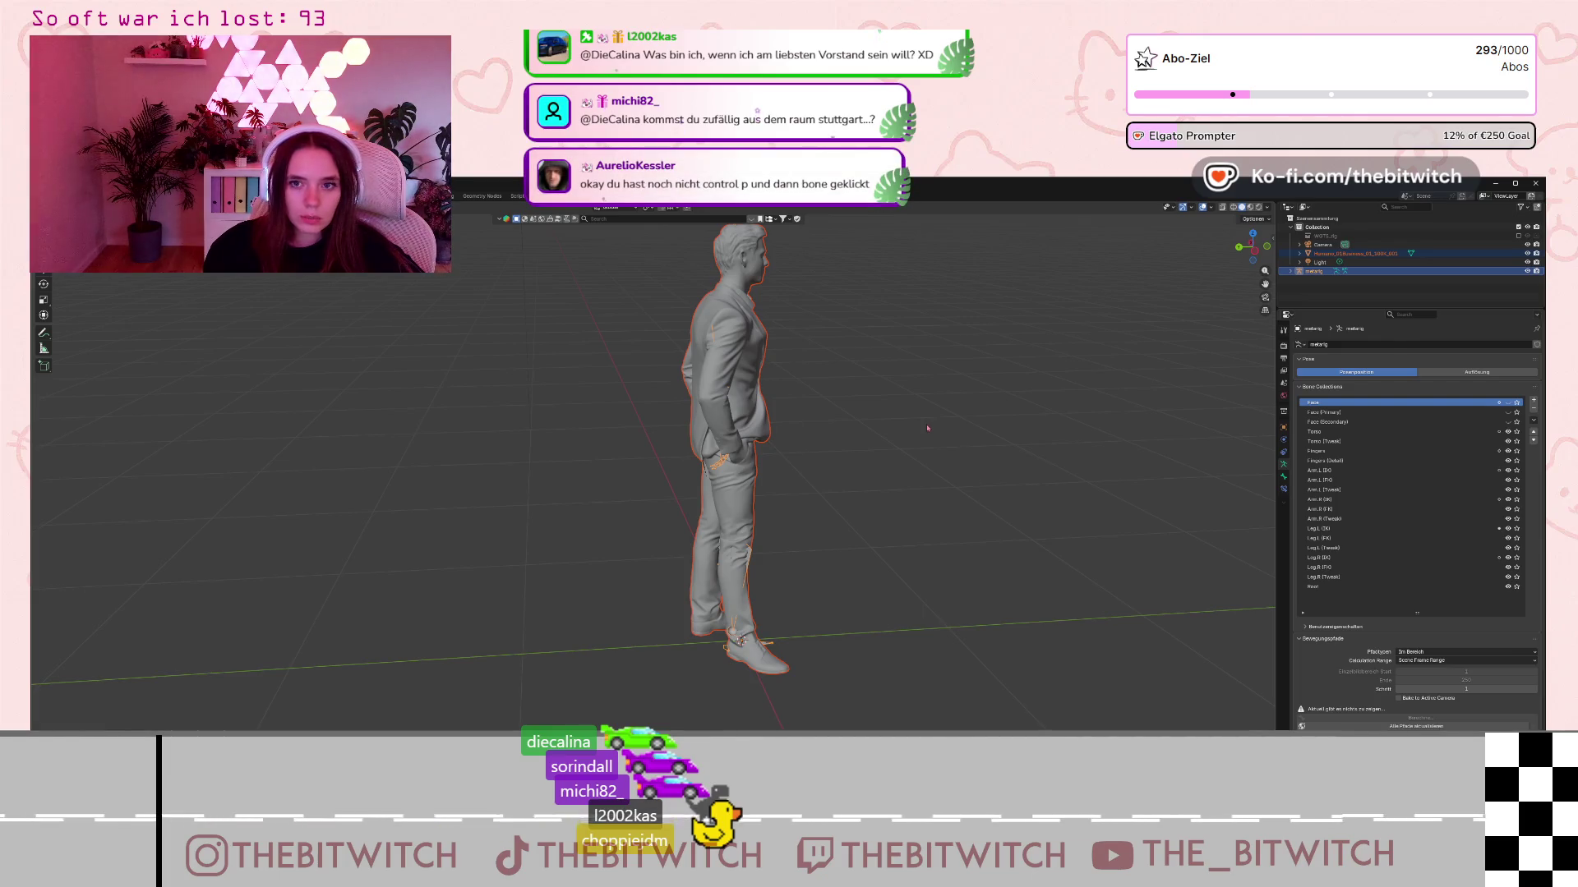
{"action": "key", "text": "ctrl+z"}
{"action": "mouse_move", "coordinate": [924, 431]}
{"action": "left_mouse_down"}
{"action": "mouse_move", "coordinate": [800, 445]}
{"action": "mouse_move", "coordinate": [711, 387]}
{"action": "left_mouse_up"}
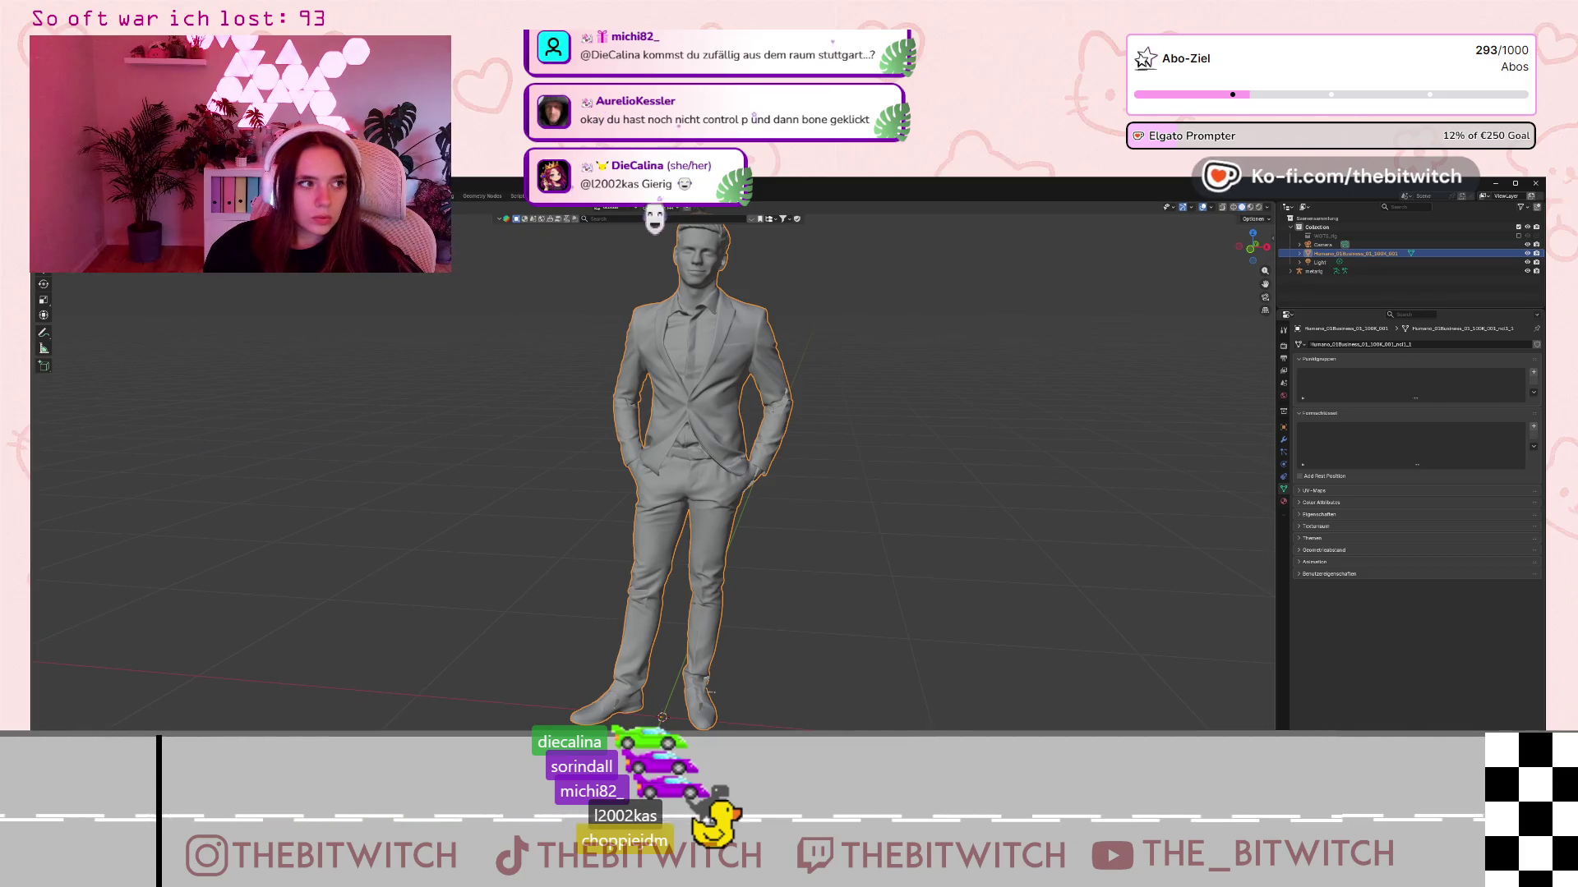
- Select the figure with the metarig active and parent it to the bone via Ctrl+P
{"action": "scroll", "coordinate": [807, 373], "scroll_direction": "down", "scroll_amount": 2}
{"action": "scroll", "coordinate": [807, 372], "scroll_direction": "up", "scroll_amount": 1}
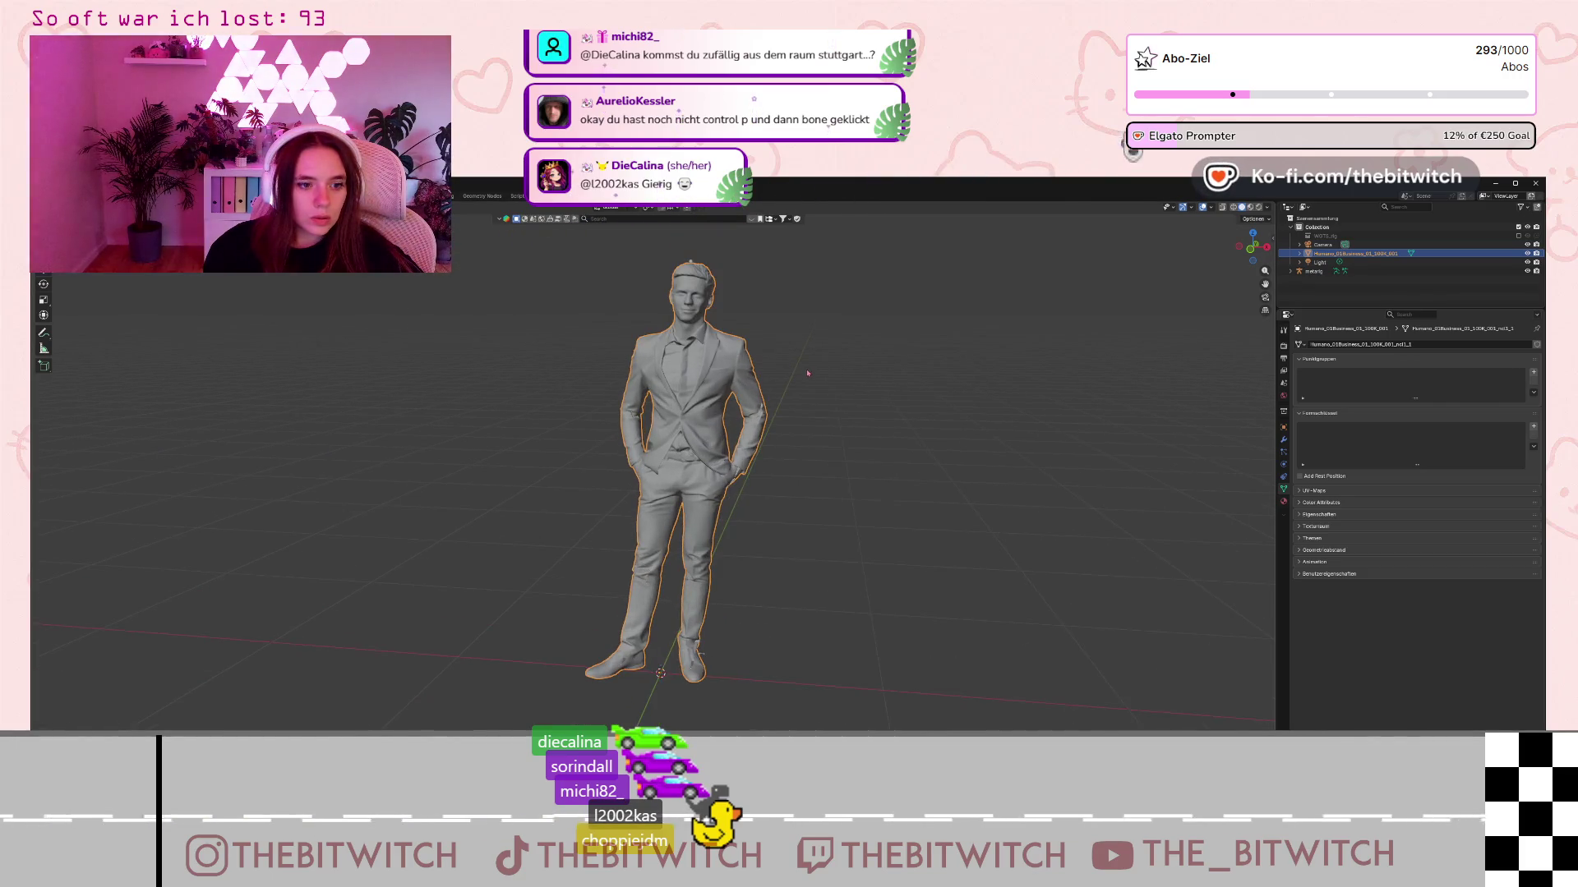
{"action": "left_click", "coordinate": [808, 375]}
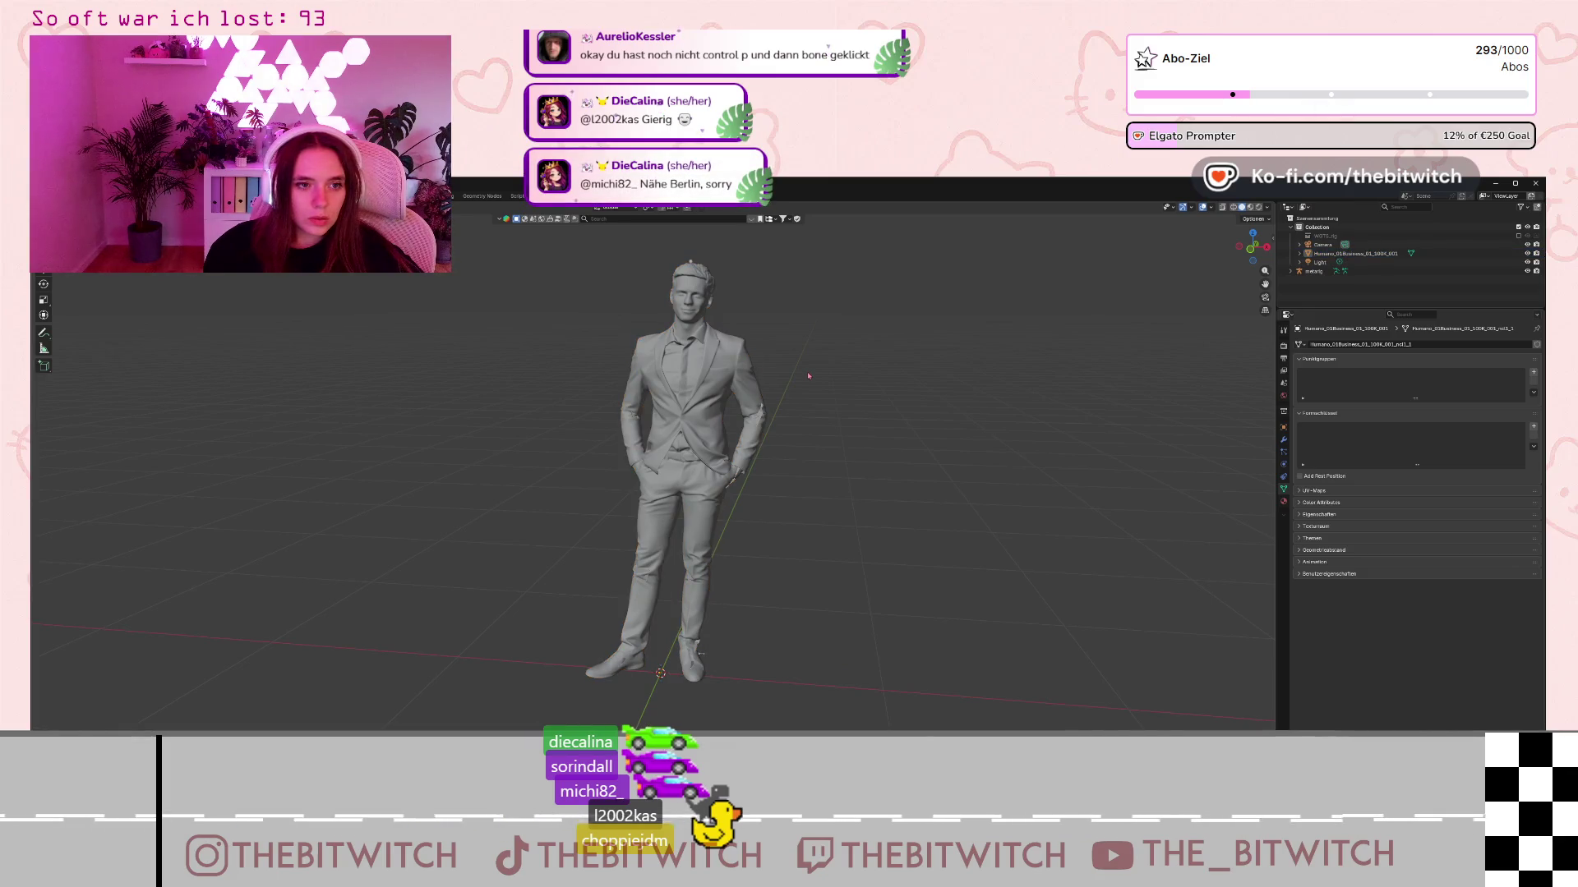
{"action": "left_click", "coordinate": [690, 282]}
{"action": "left_click", "coordinate": [690, 265], "text": "shift"}
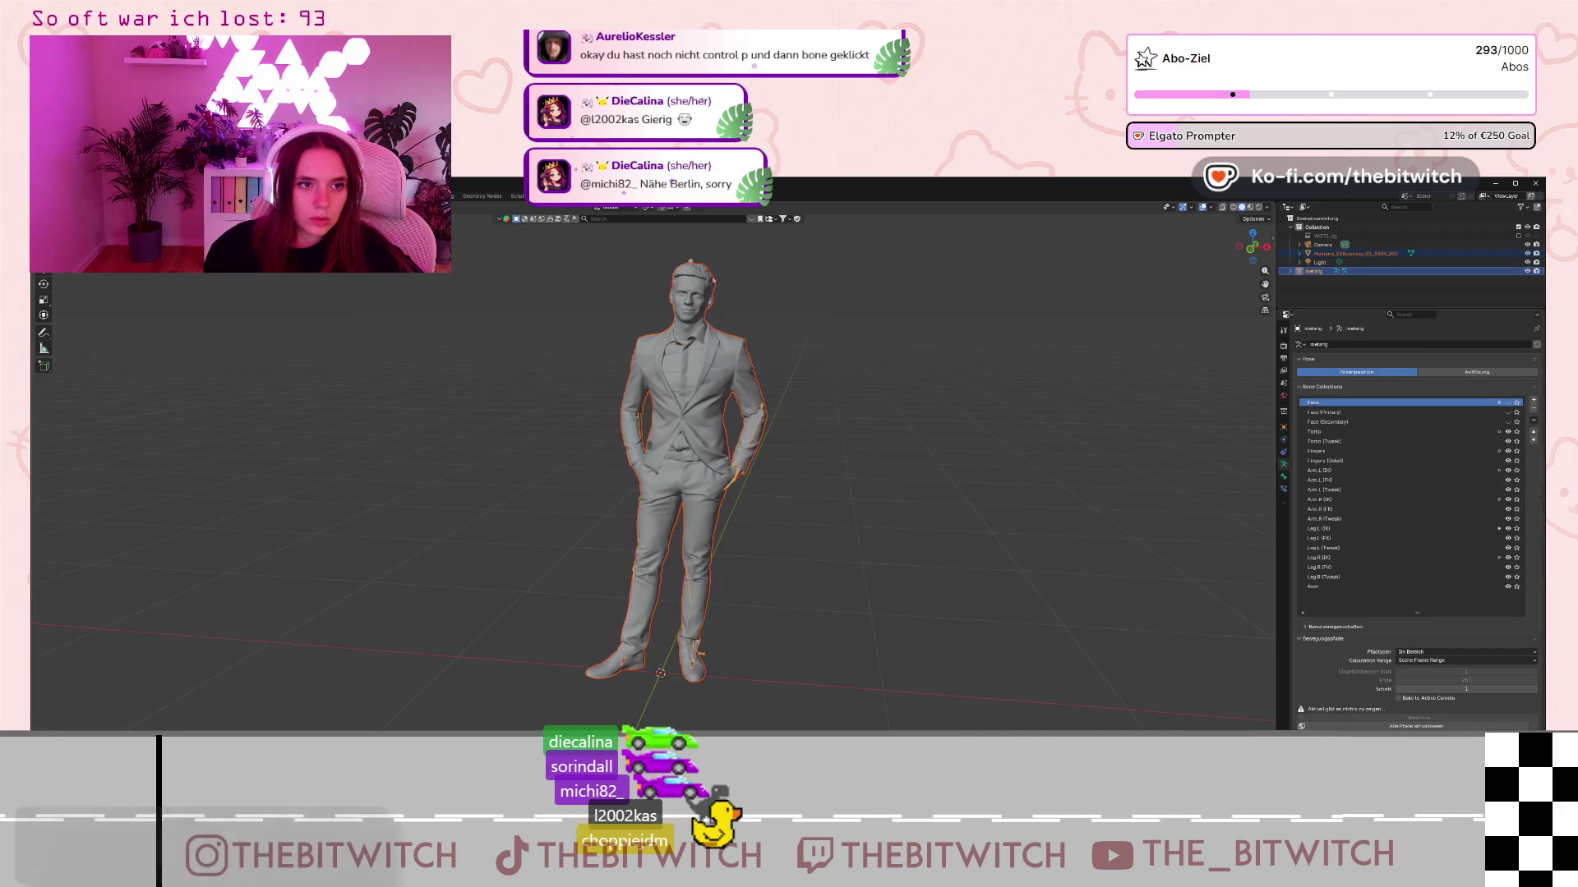
{"action": "key", "text": "ctrl+p"}
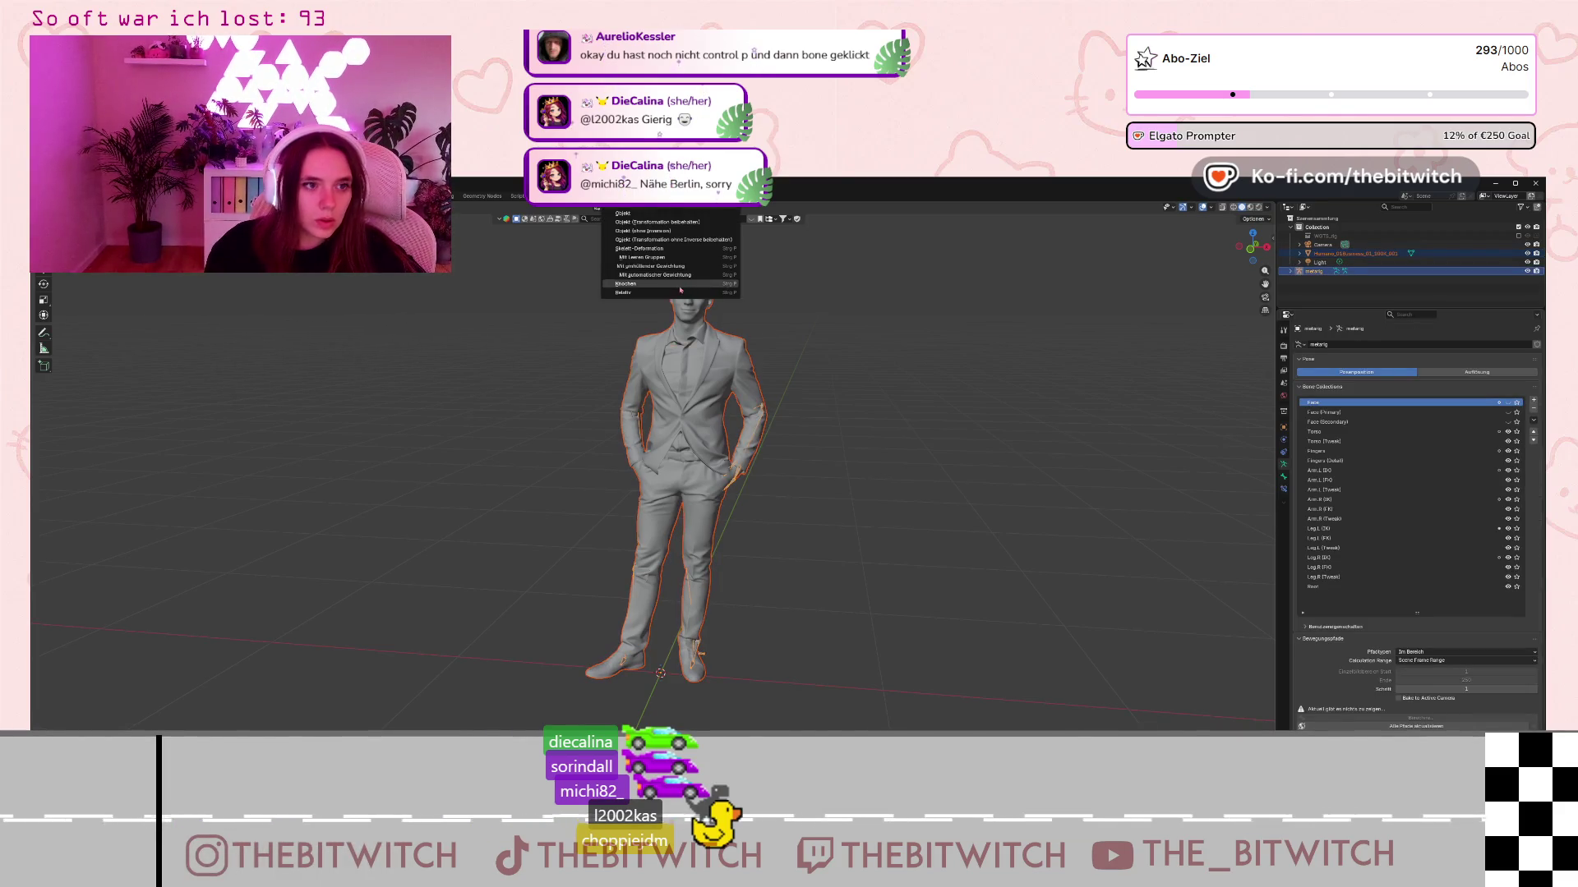
{"action": "left_click", "coordinate": [711, 283]}
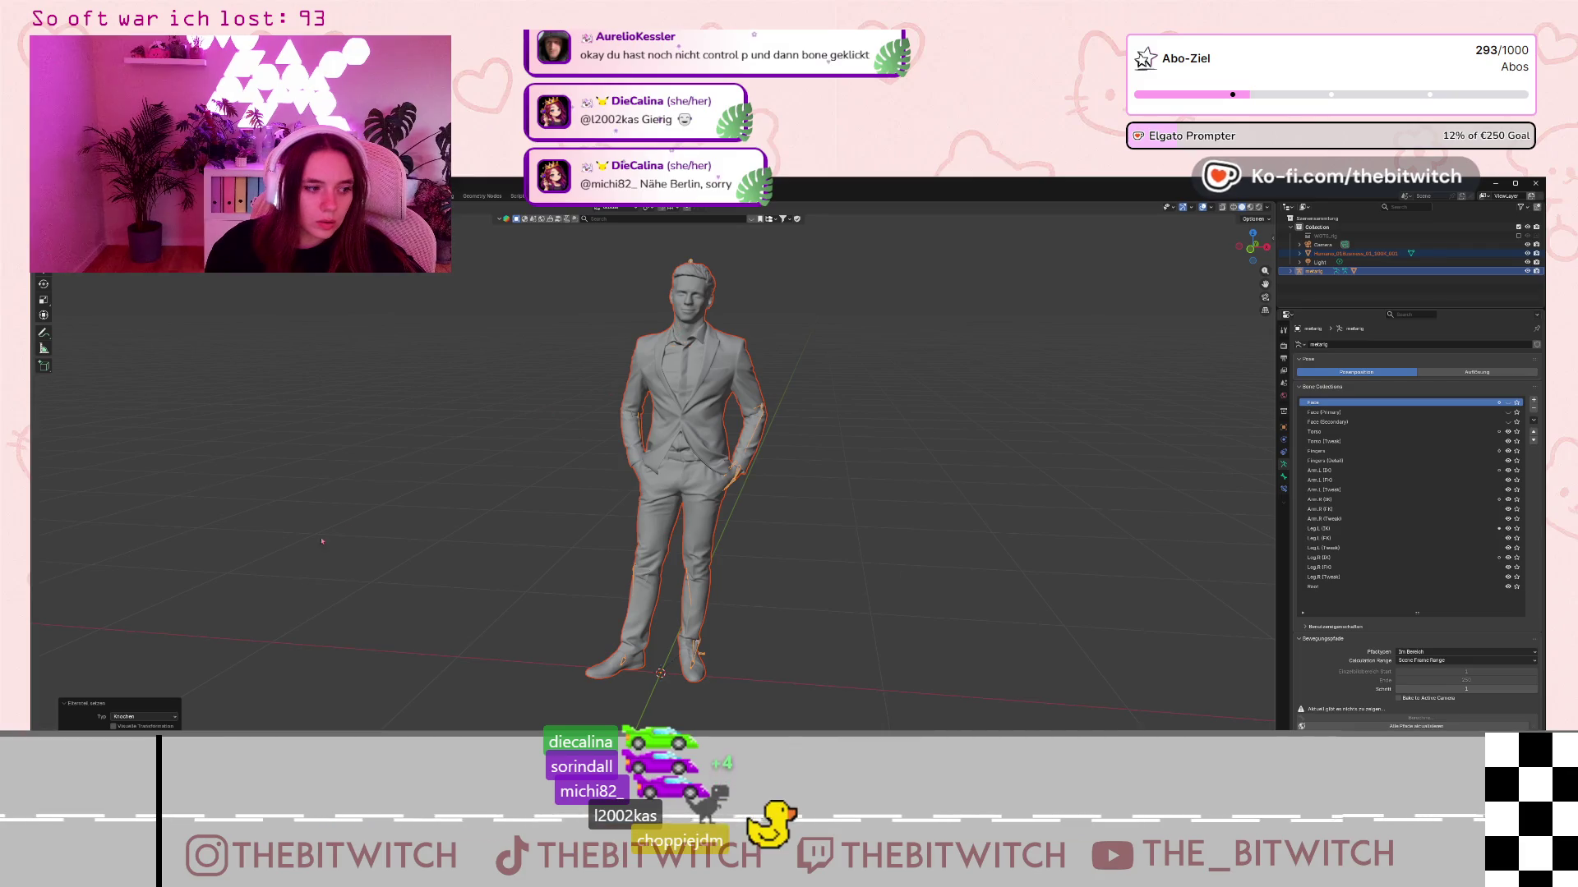
- In the Set Parent redo panel, keep the Type set to Bone (Knochen)
{"action": "left_click", "coordinate": [101, 705]}
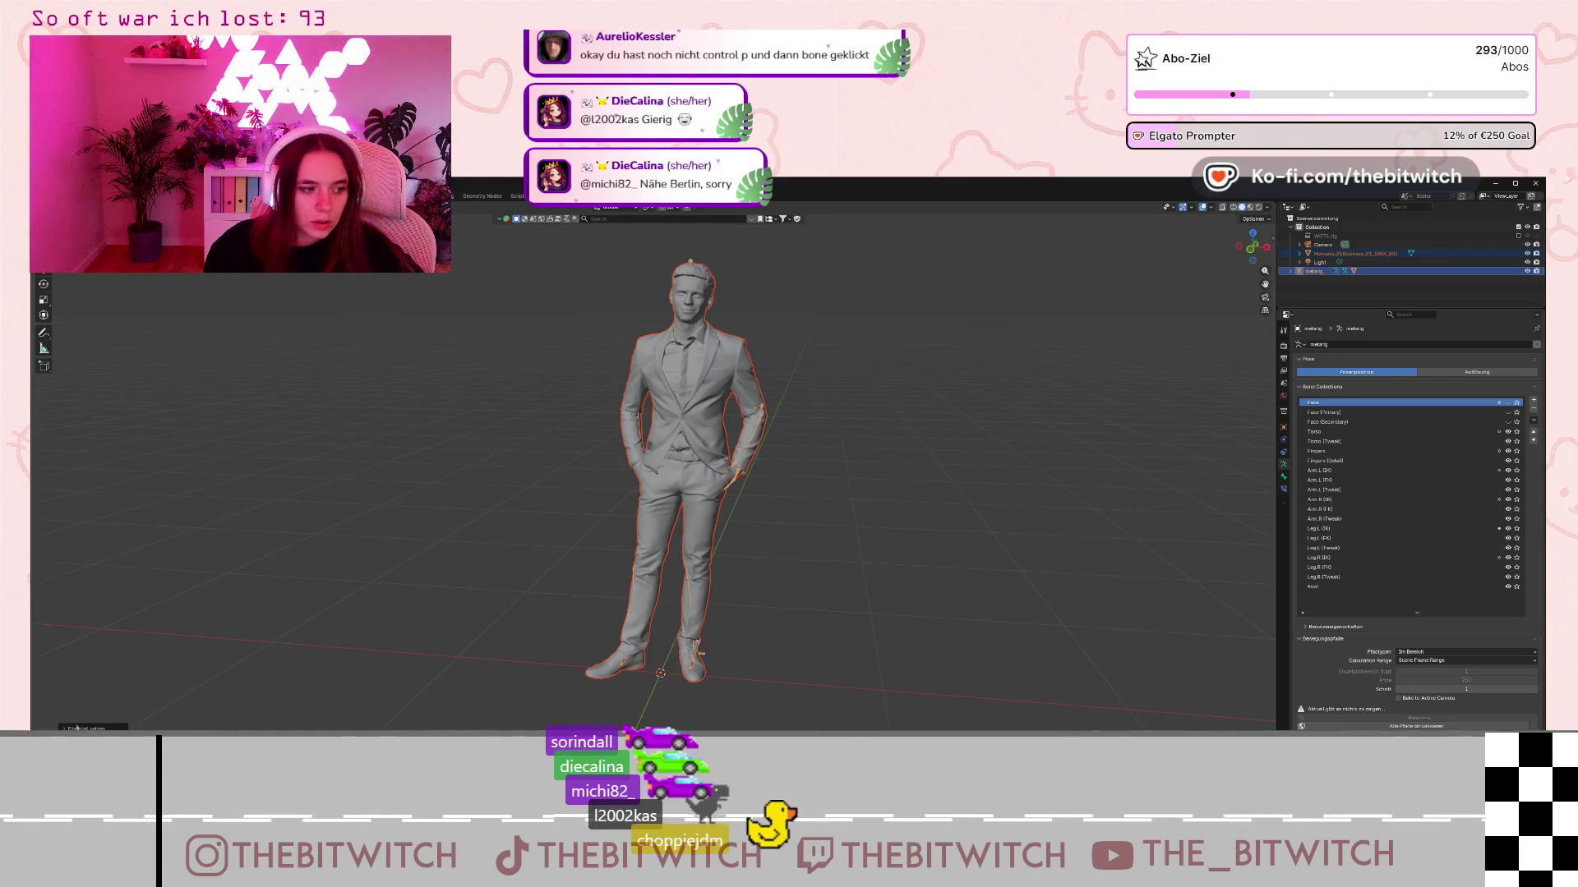
{"action": "left_click", "coordinate": [76, 728]}
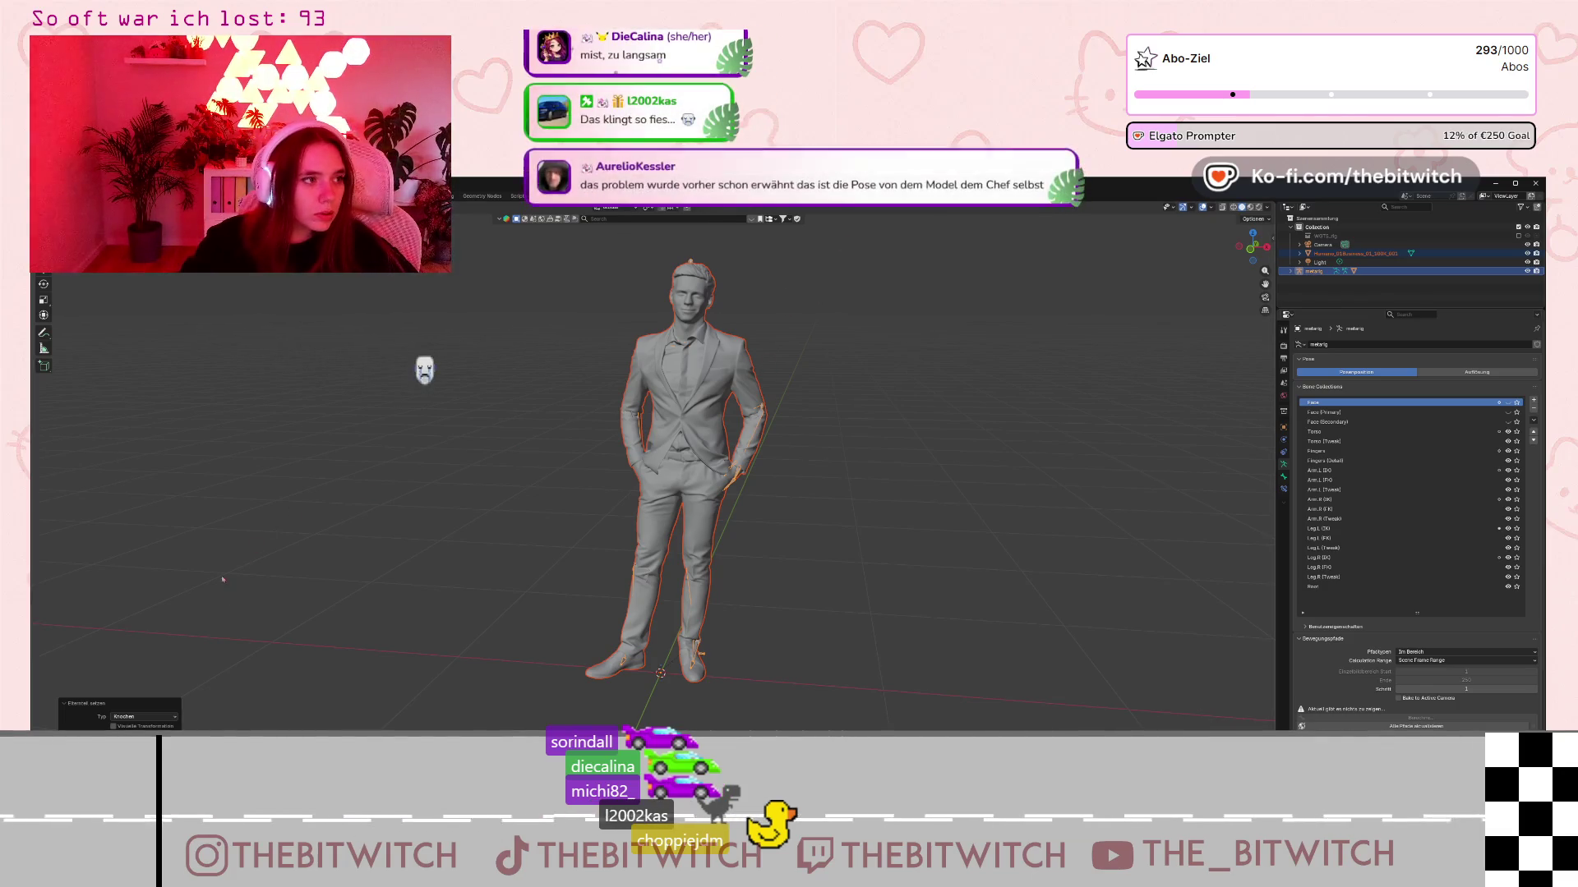
{"action": "left_click", "coordinate": [149, 713]}
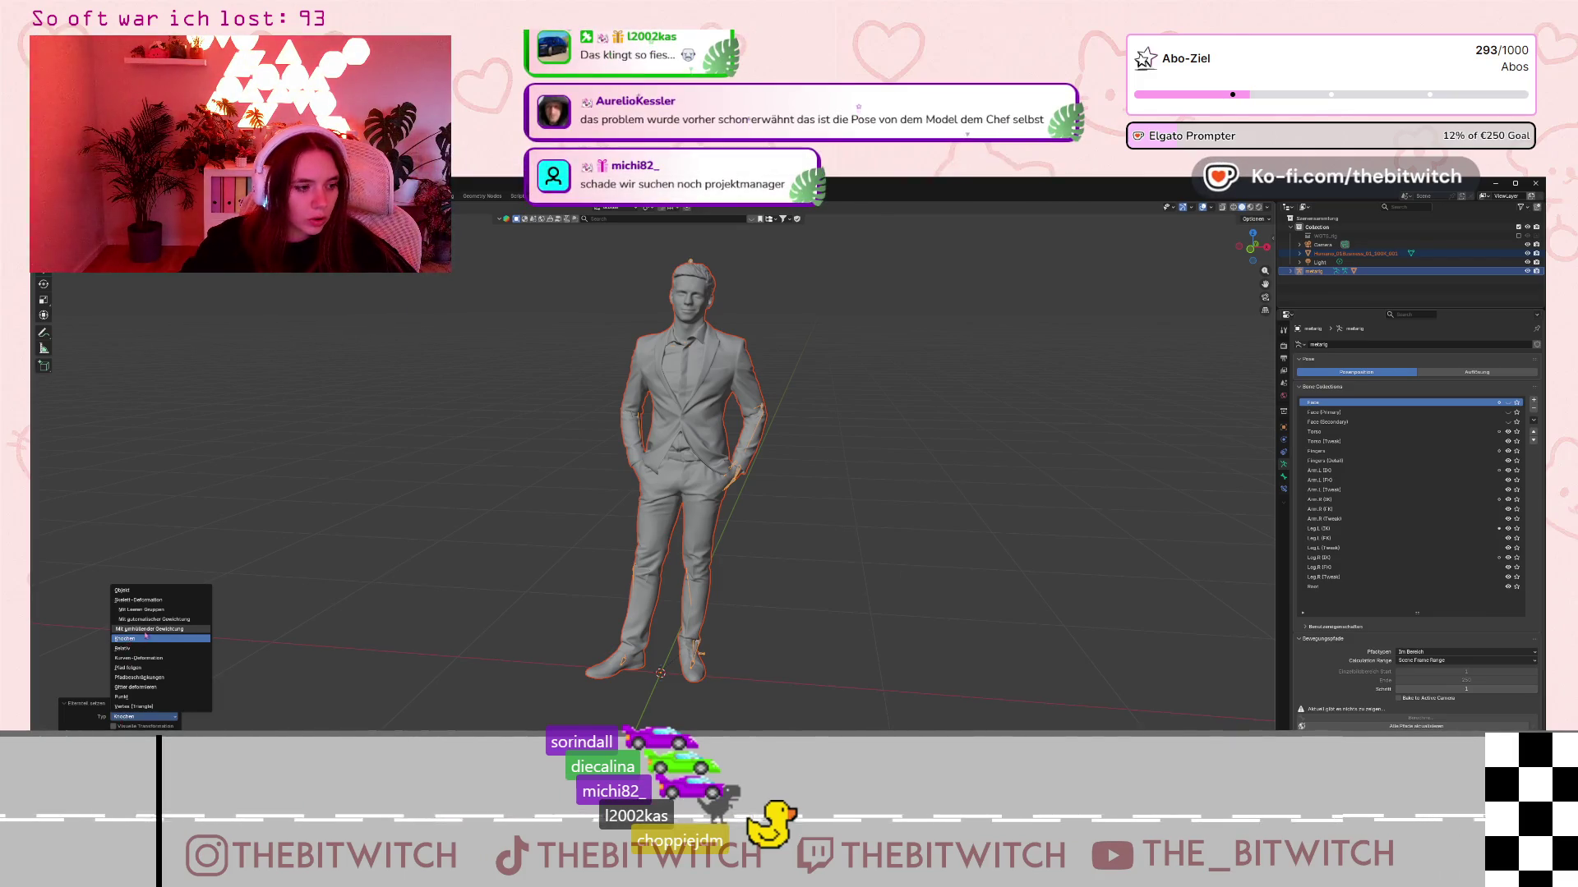
{"action": "left_click", "coordinate": [145, 638]}
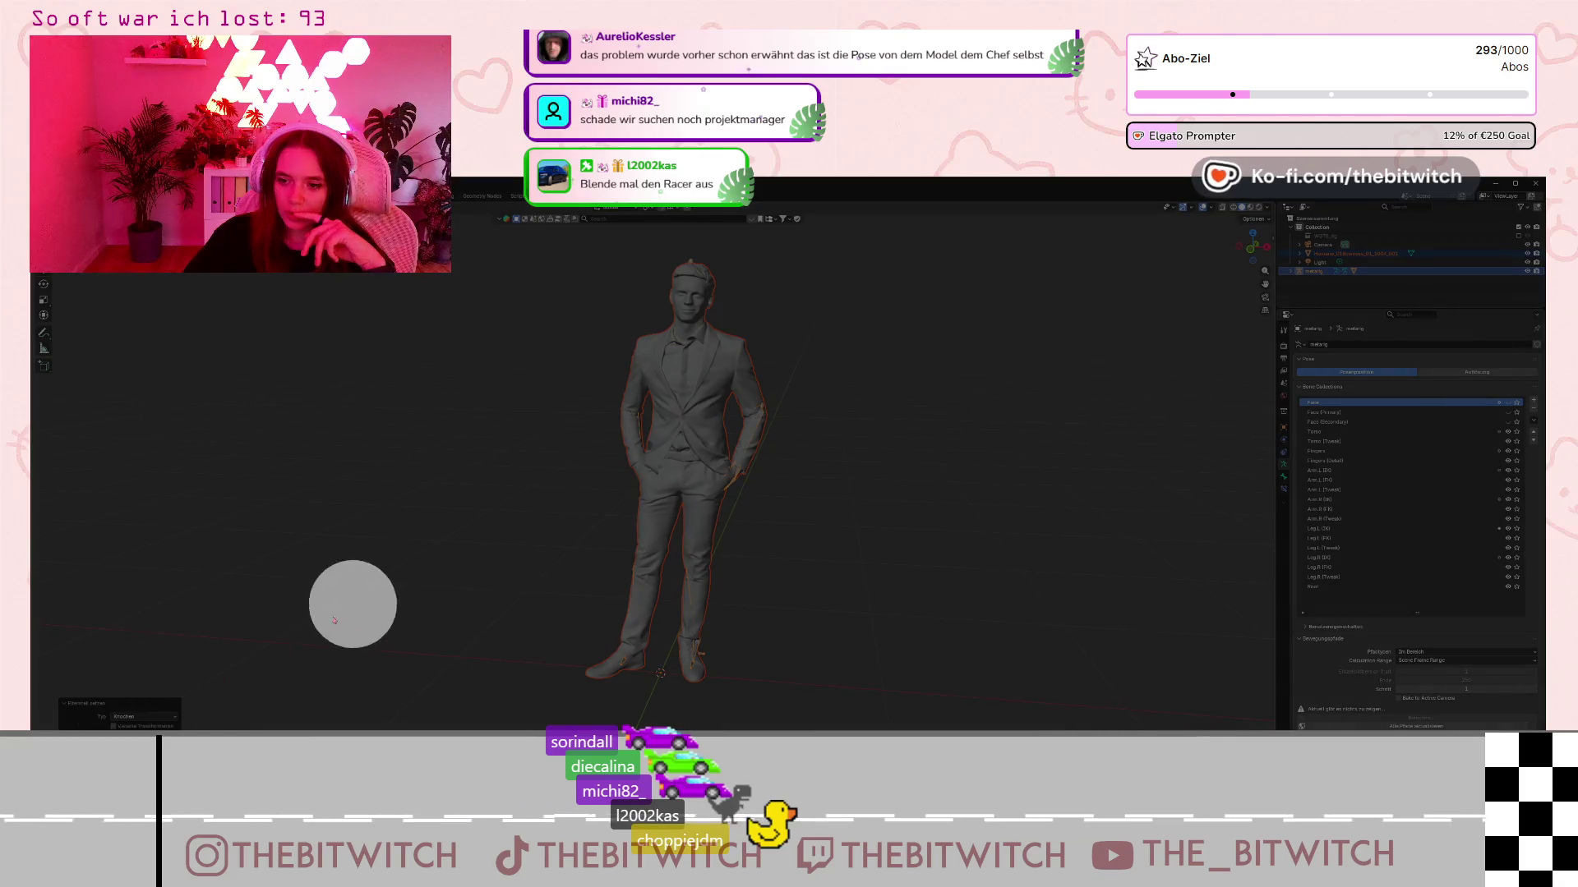
{"action": "left_click", "coordinate": [151, 716]}
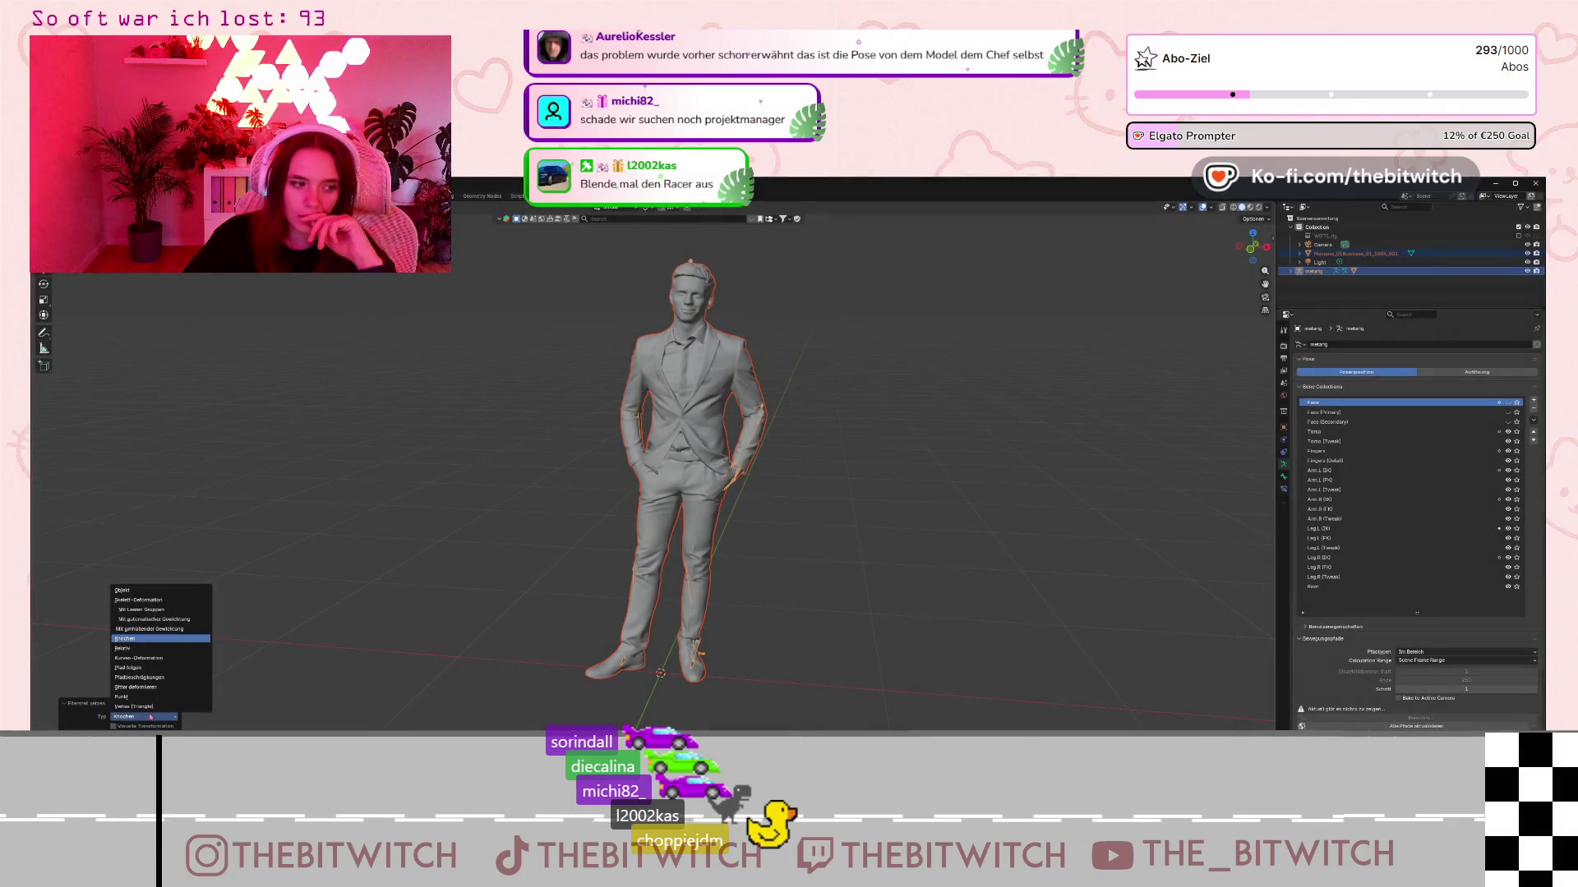
{"action": "left_click", "coordinate": [152, 717]}
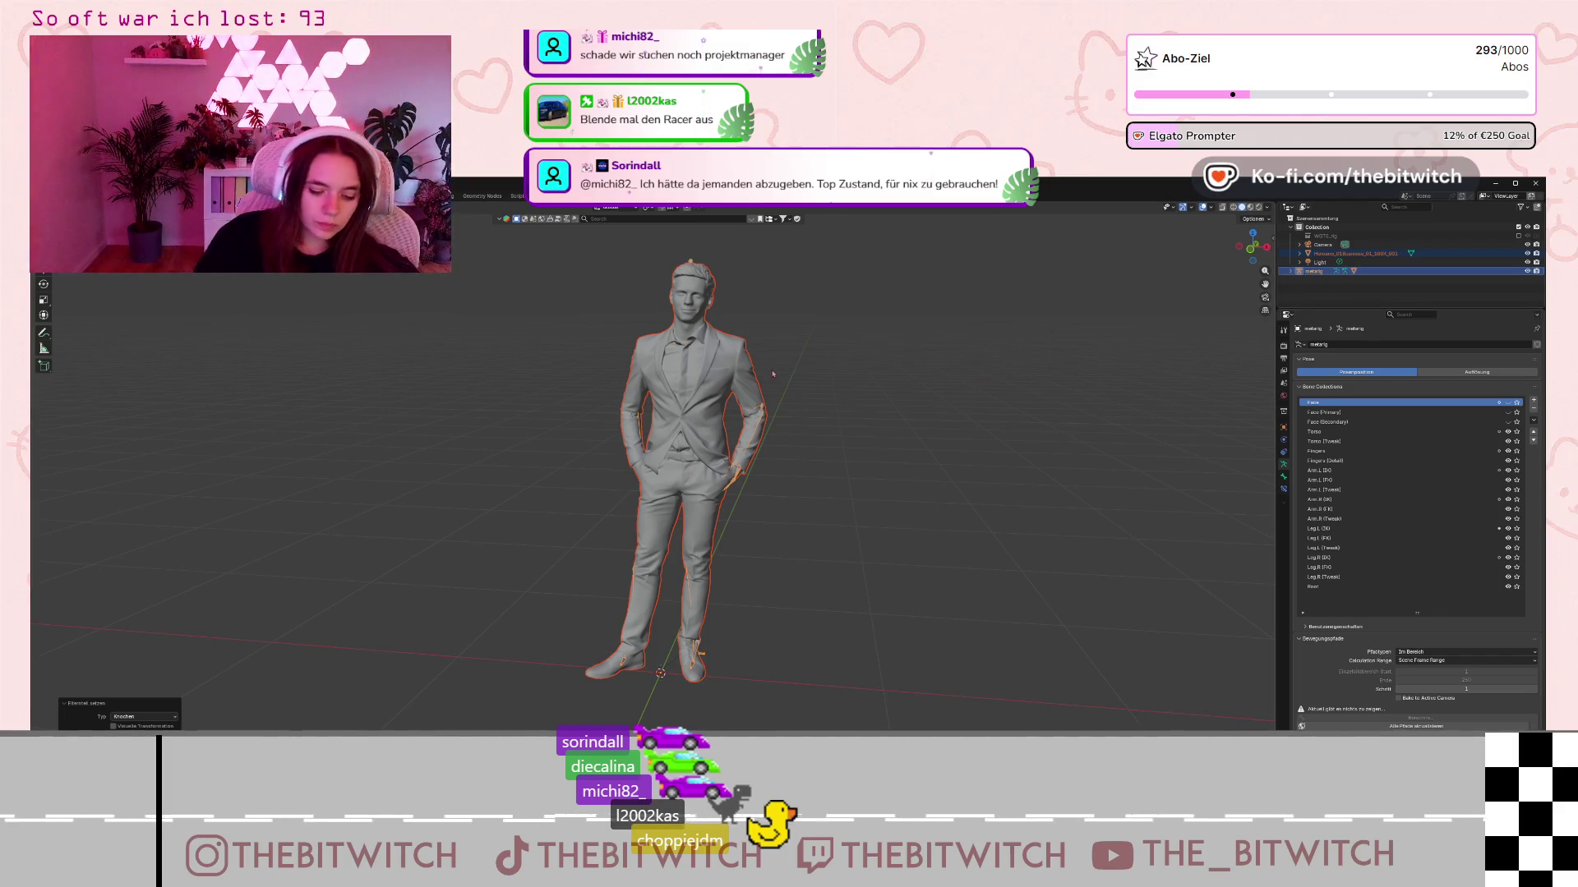
{"action": "key", "text": "ctrl+p"}
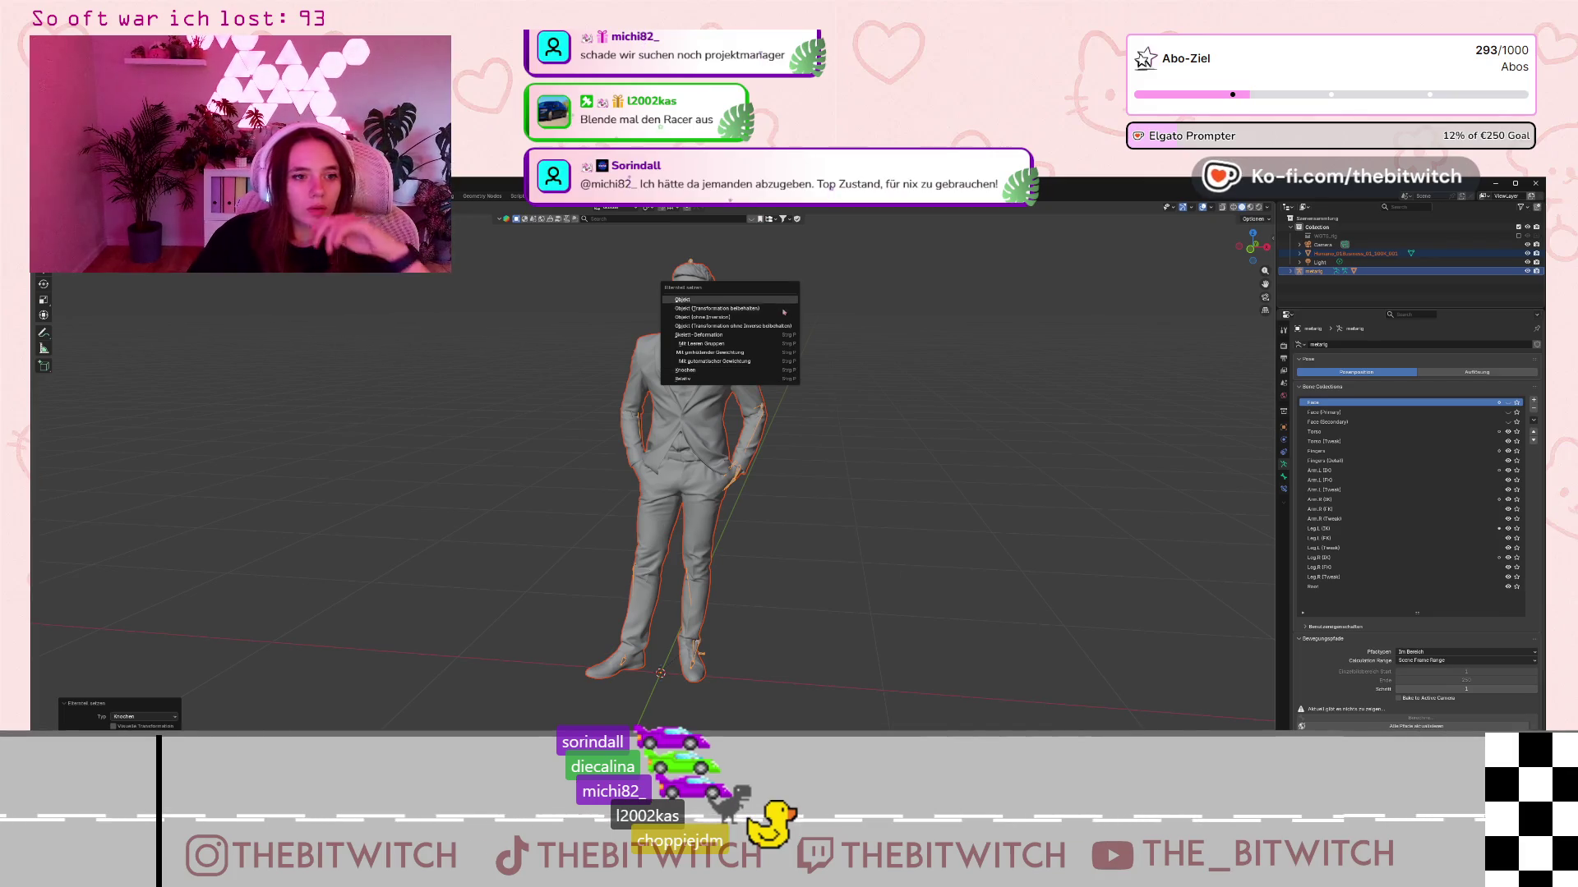
{"action": "left_click", "coordinate": [793, 358]}
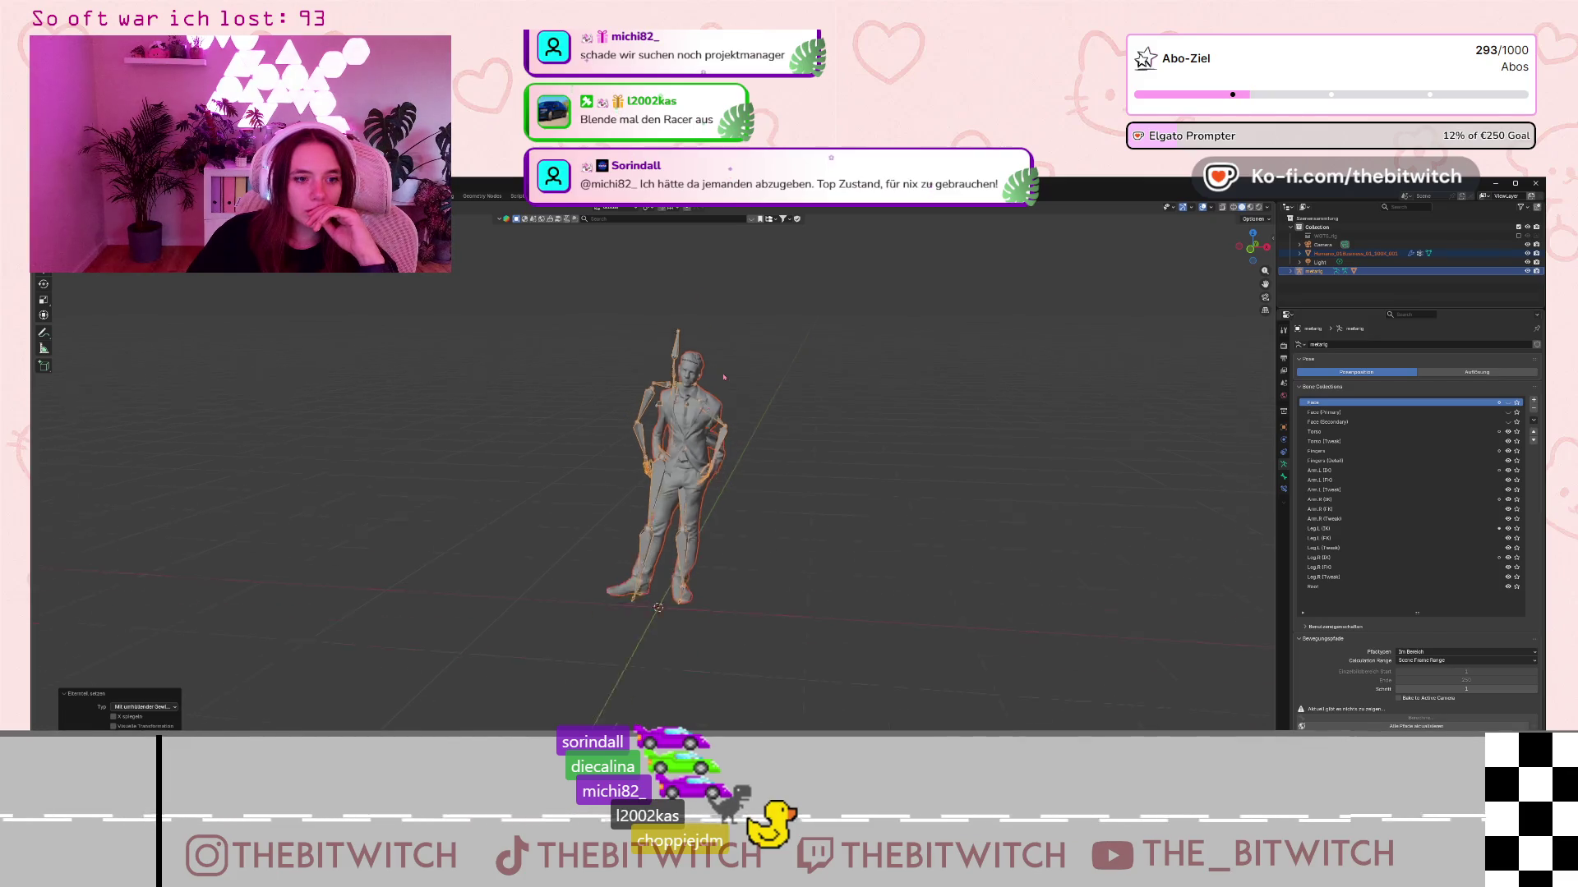
{"action": "scroll", "coordinate": [793, 359], "scroll_direction": "up", "scroll_amount": 3}
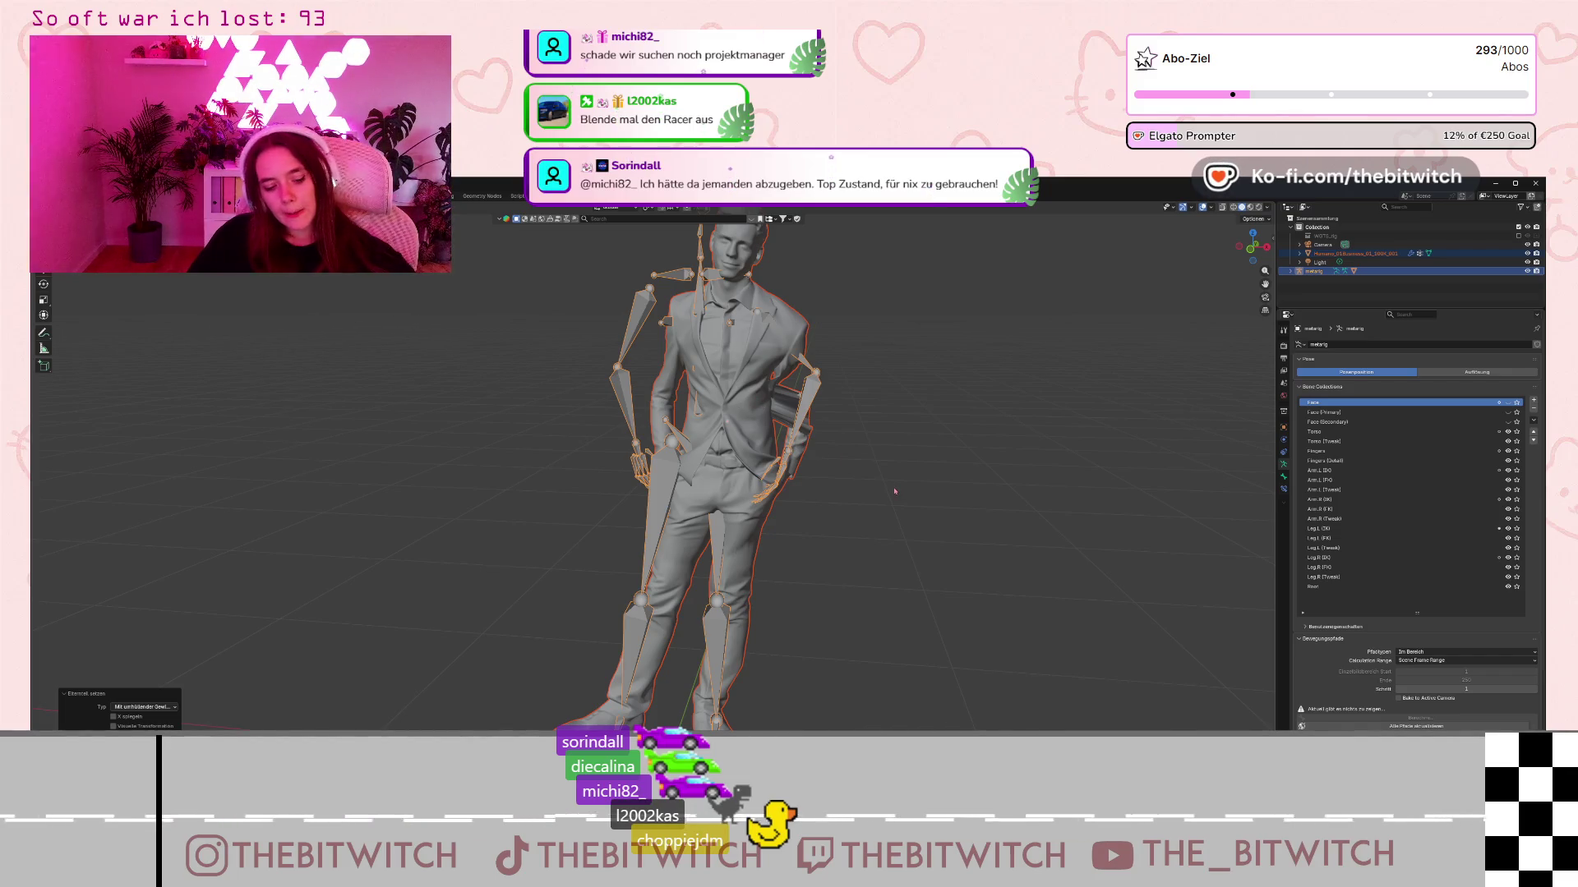
{"action": "key", "text": "ctrl+z"}
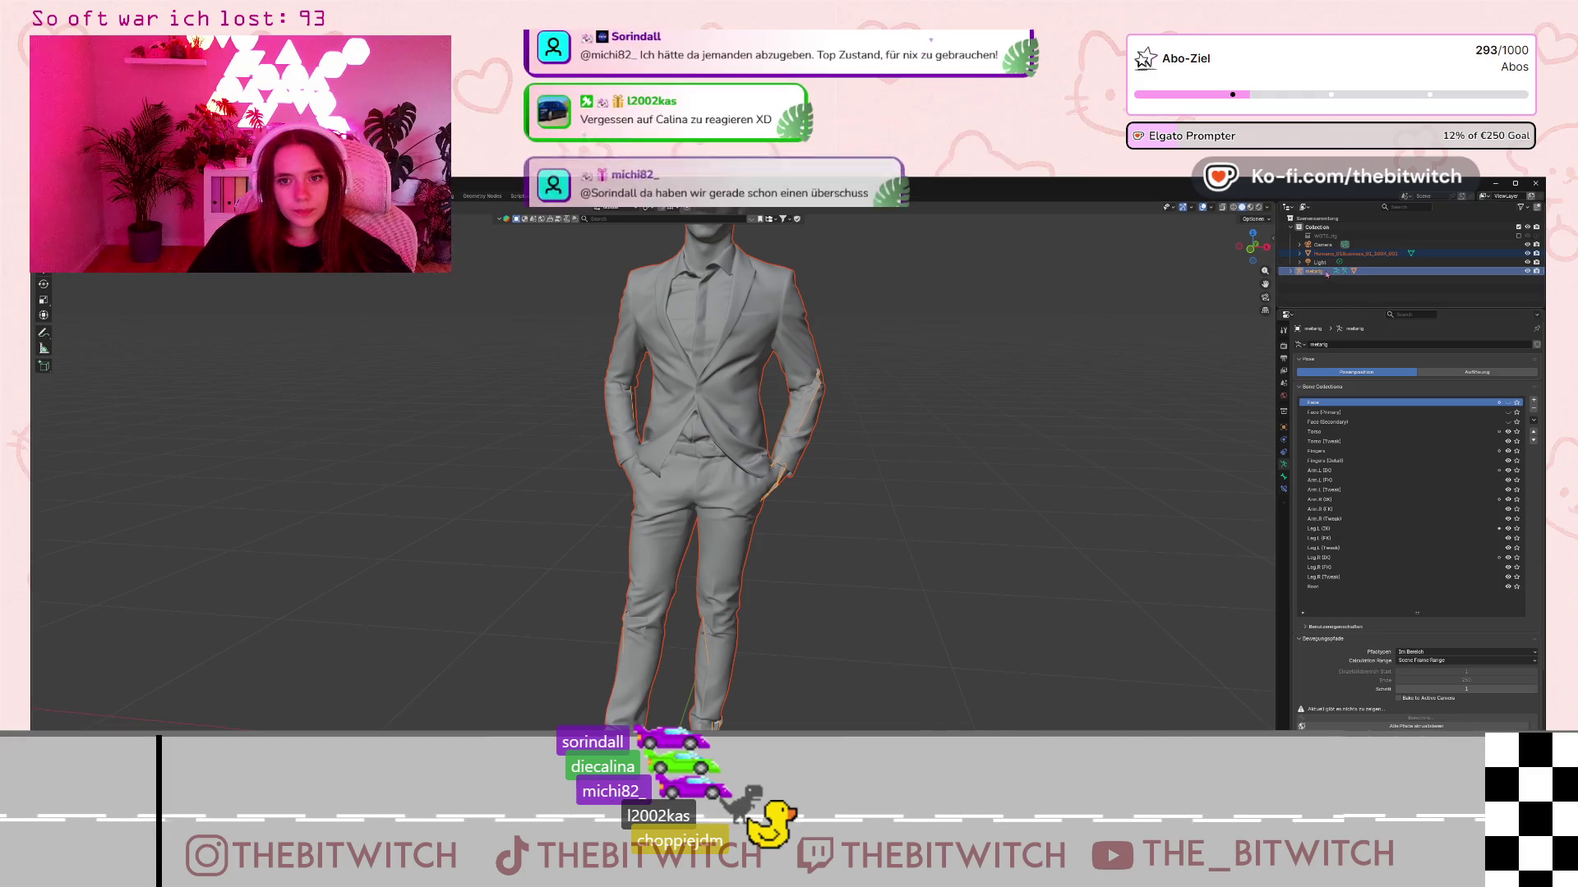
- Select only the metarig and run Generate Rig from its Rigify armature properties
{"action": "left_click", "coordinate": [1319, 272]}
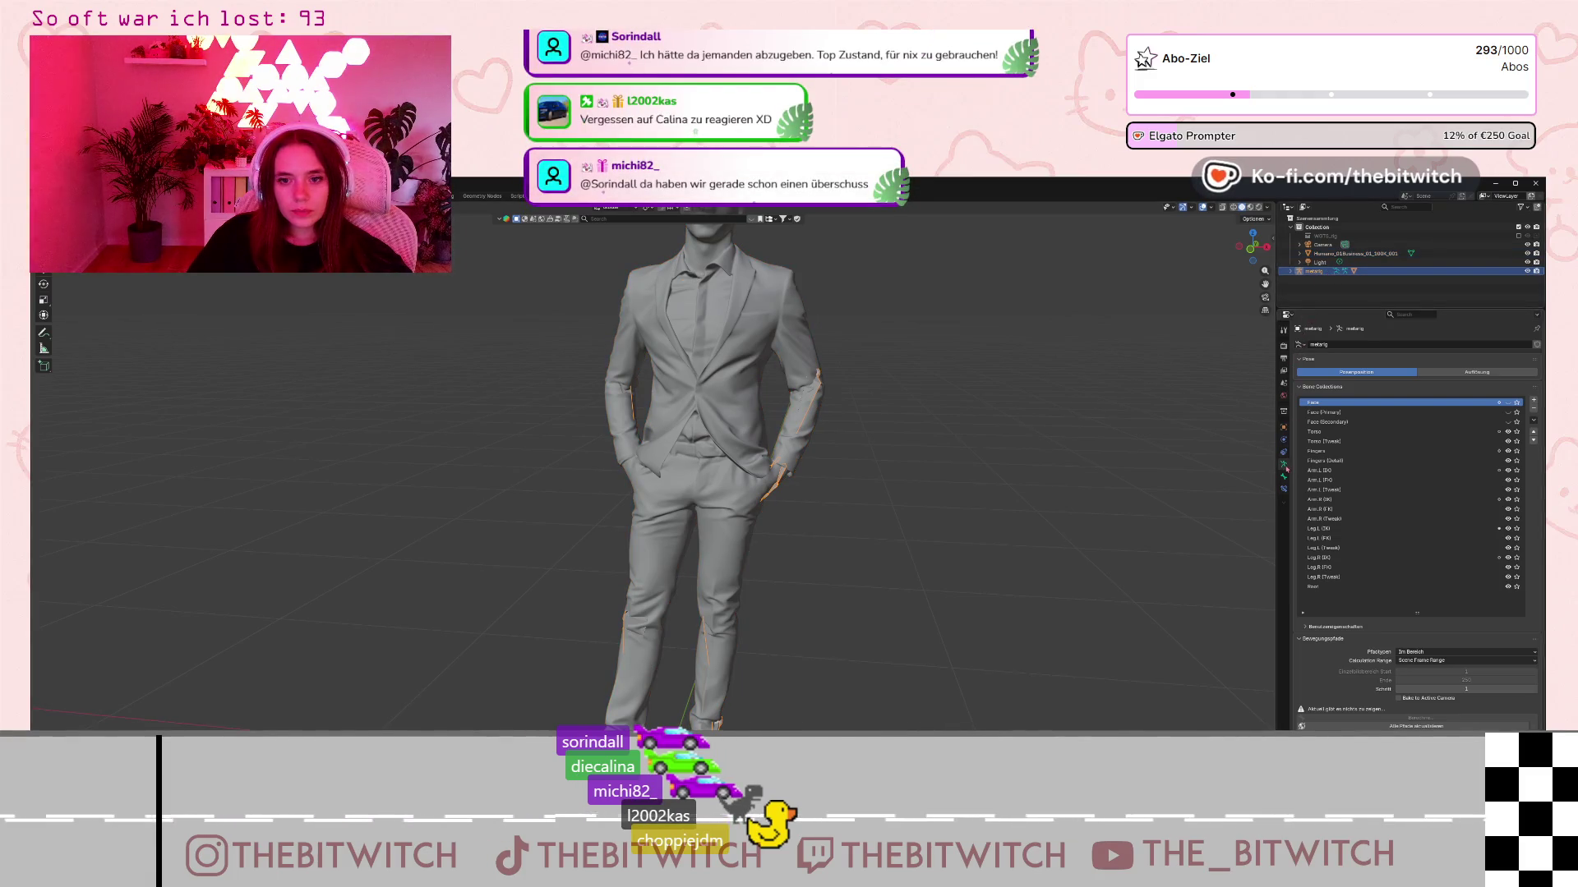
{"action": "left_click", "coordinate": [1355, 345]}
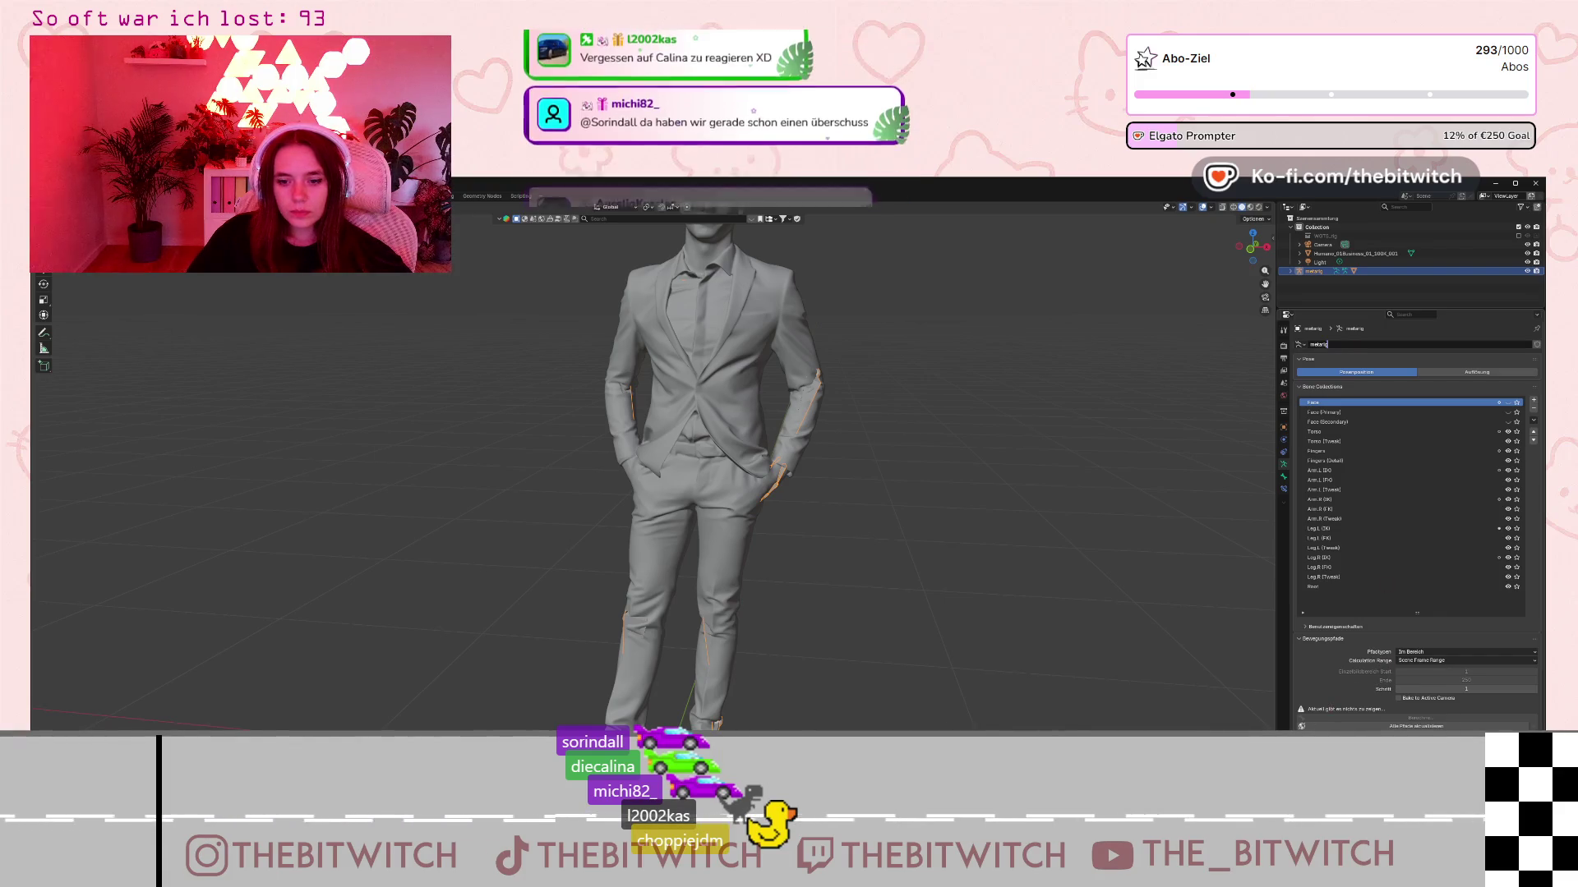
{"action": "scroll", "coordinate": [1350, 650], "scroll_direction": "down", "scroll_amount": 2}
{"action": "scroll", "coordinate": [1350, 650], "scroll_direction": "down", "scroll_amount": 3}
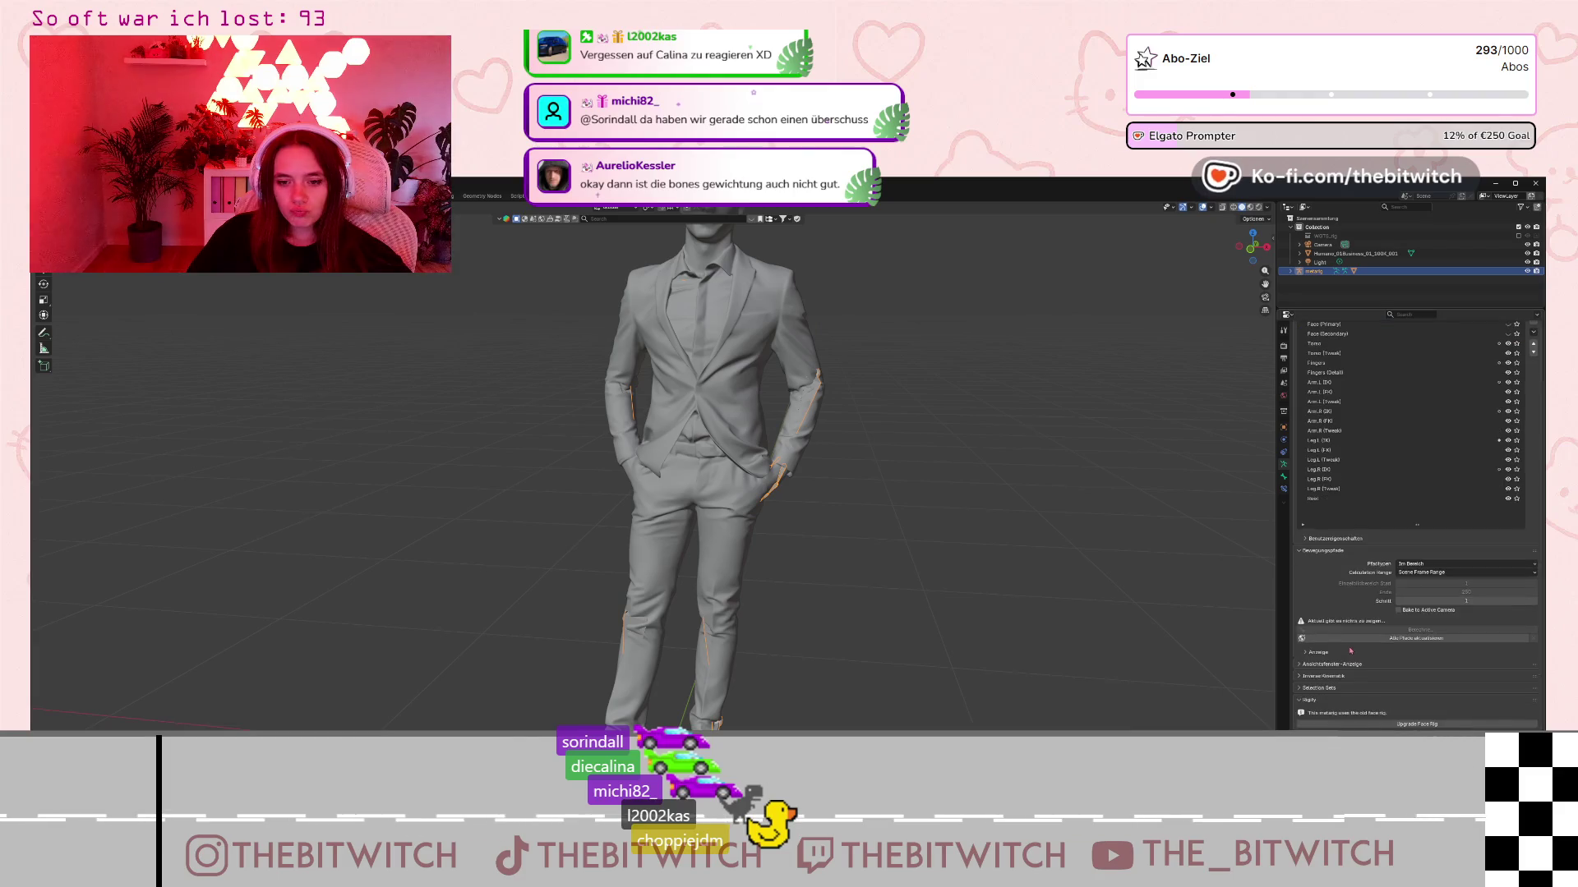
{"action": "left_click", "coordinate": [1400, 689]}
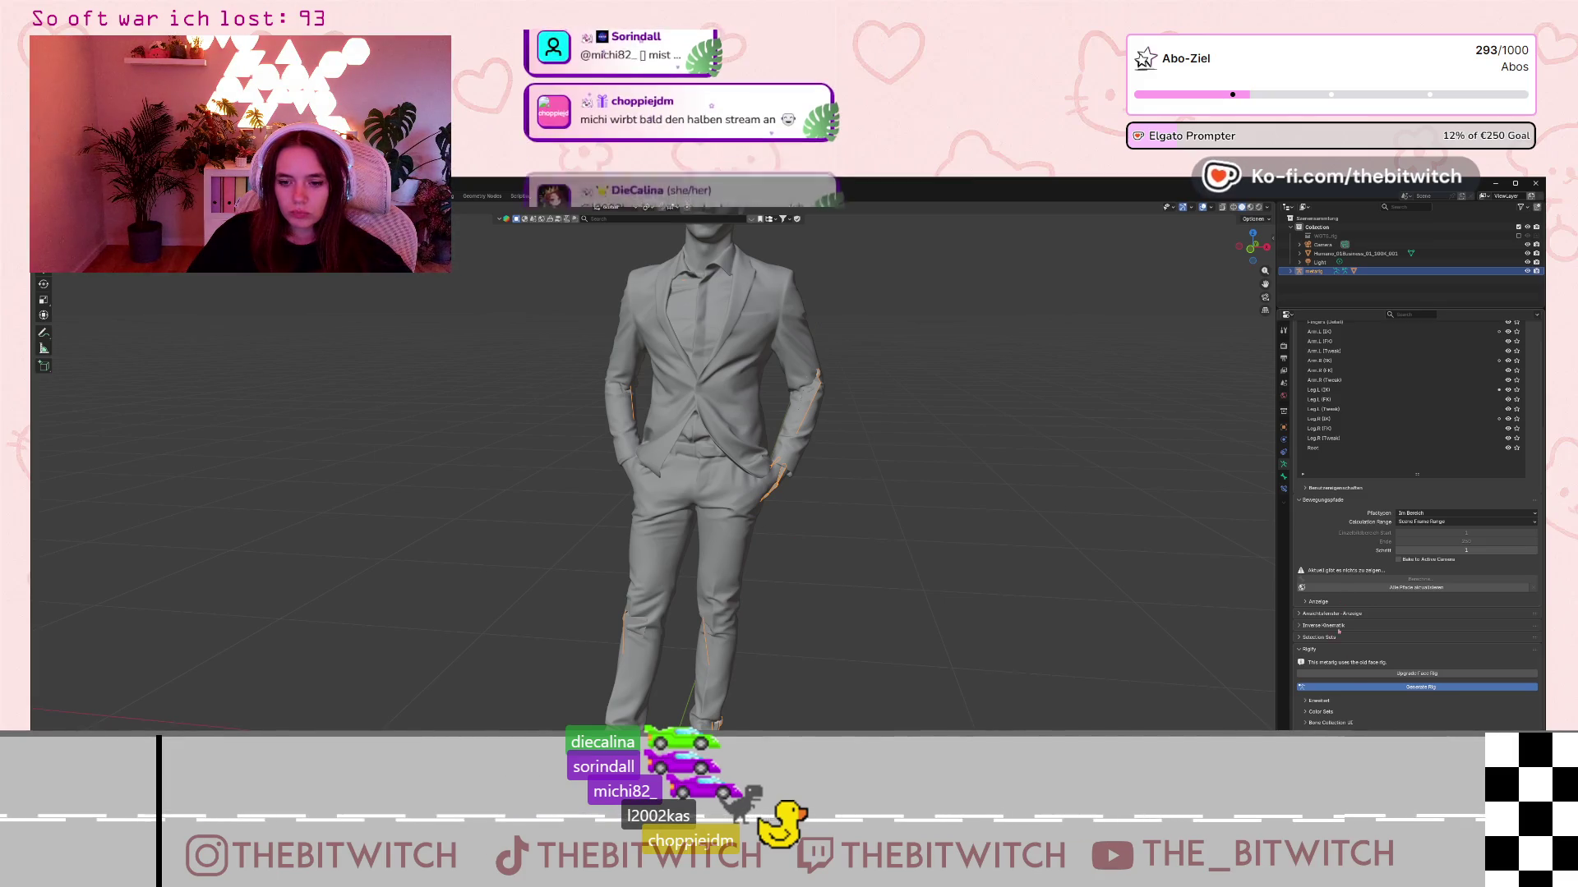
{"action": "left_click", "coordinate": [1371, 688]}
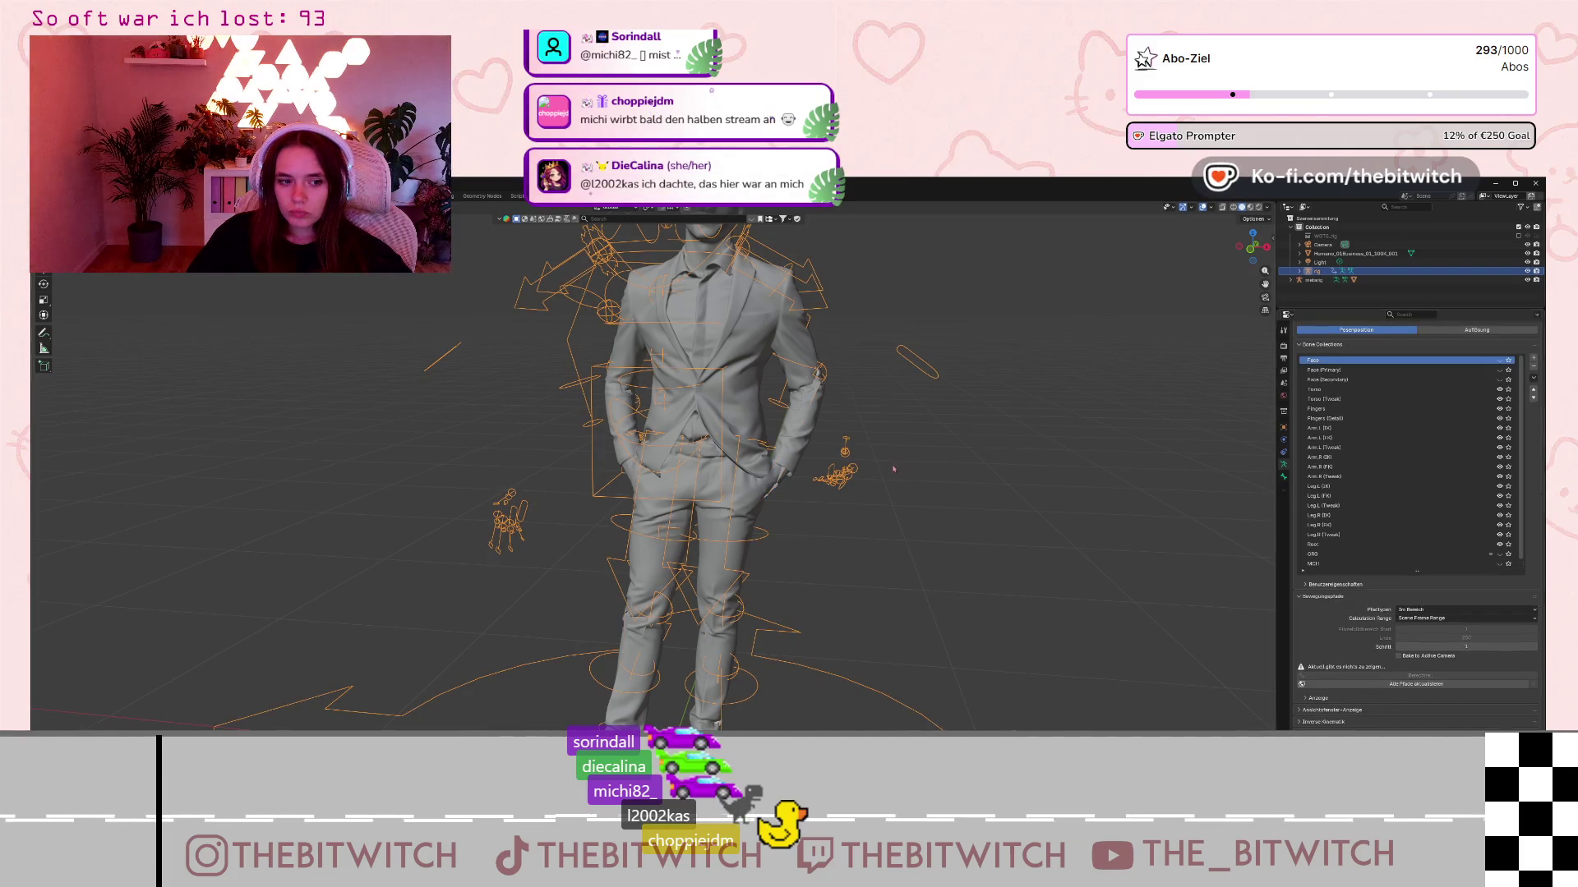
- Select the suited figure mesh, then add the generated rig as the active object
{"action": "scroll", "coordinate": [893, 469], "scroll_direction": "down", "scroll_amount": 2}
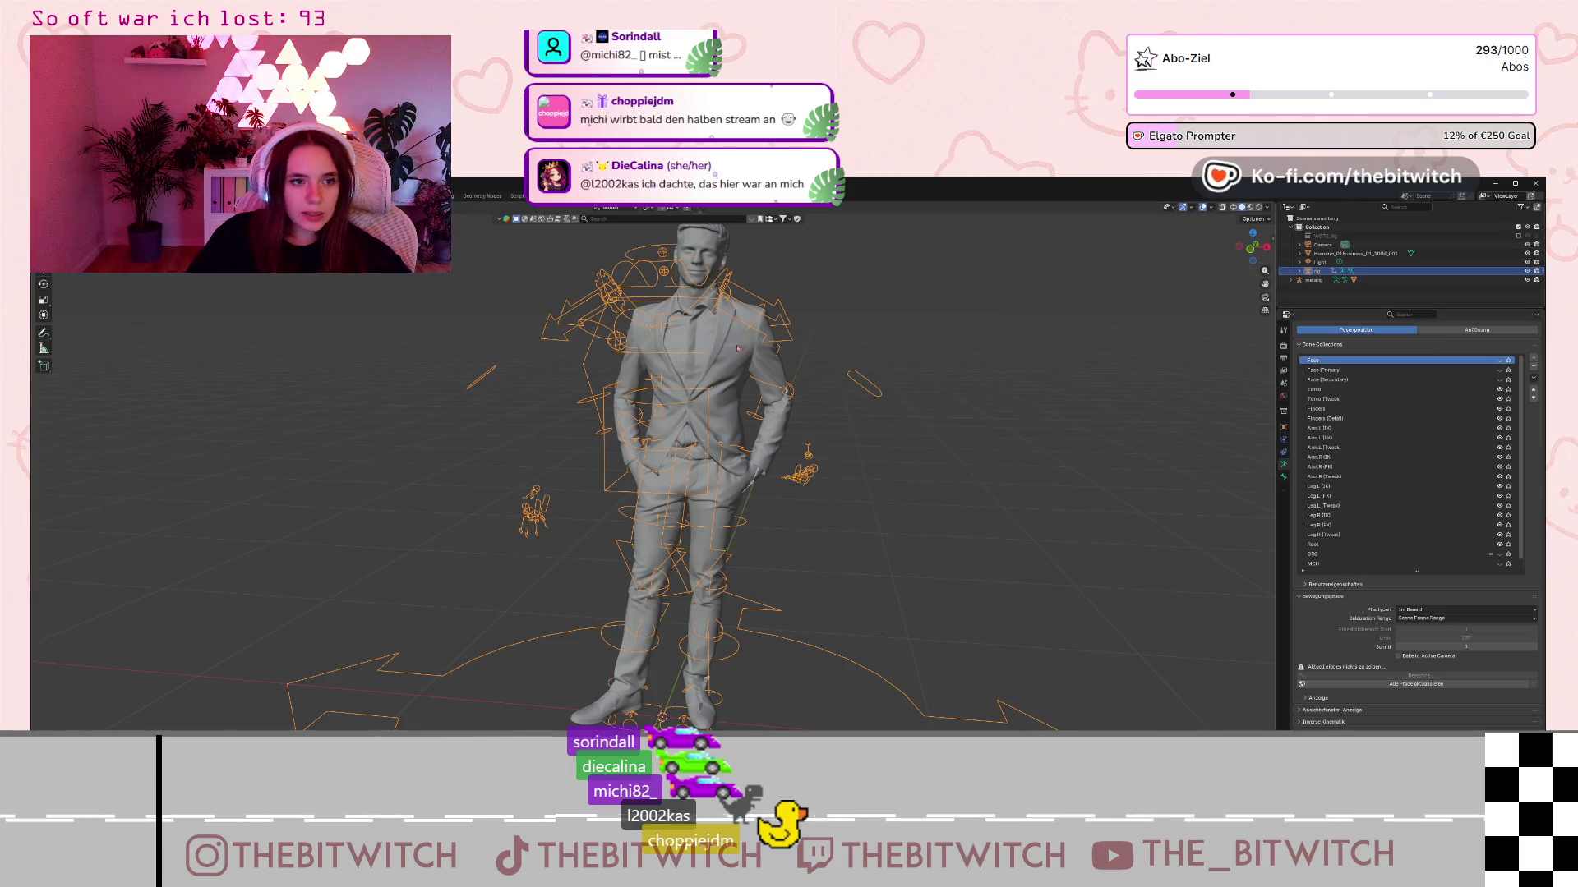
{"action": "left_click", "coordinate": [774, 373]}
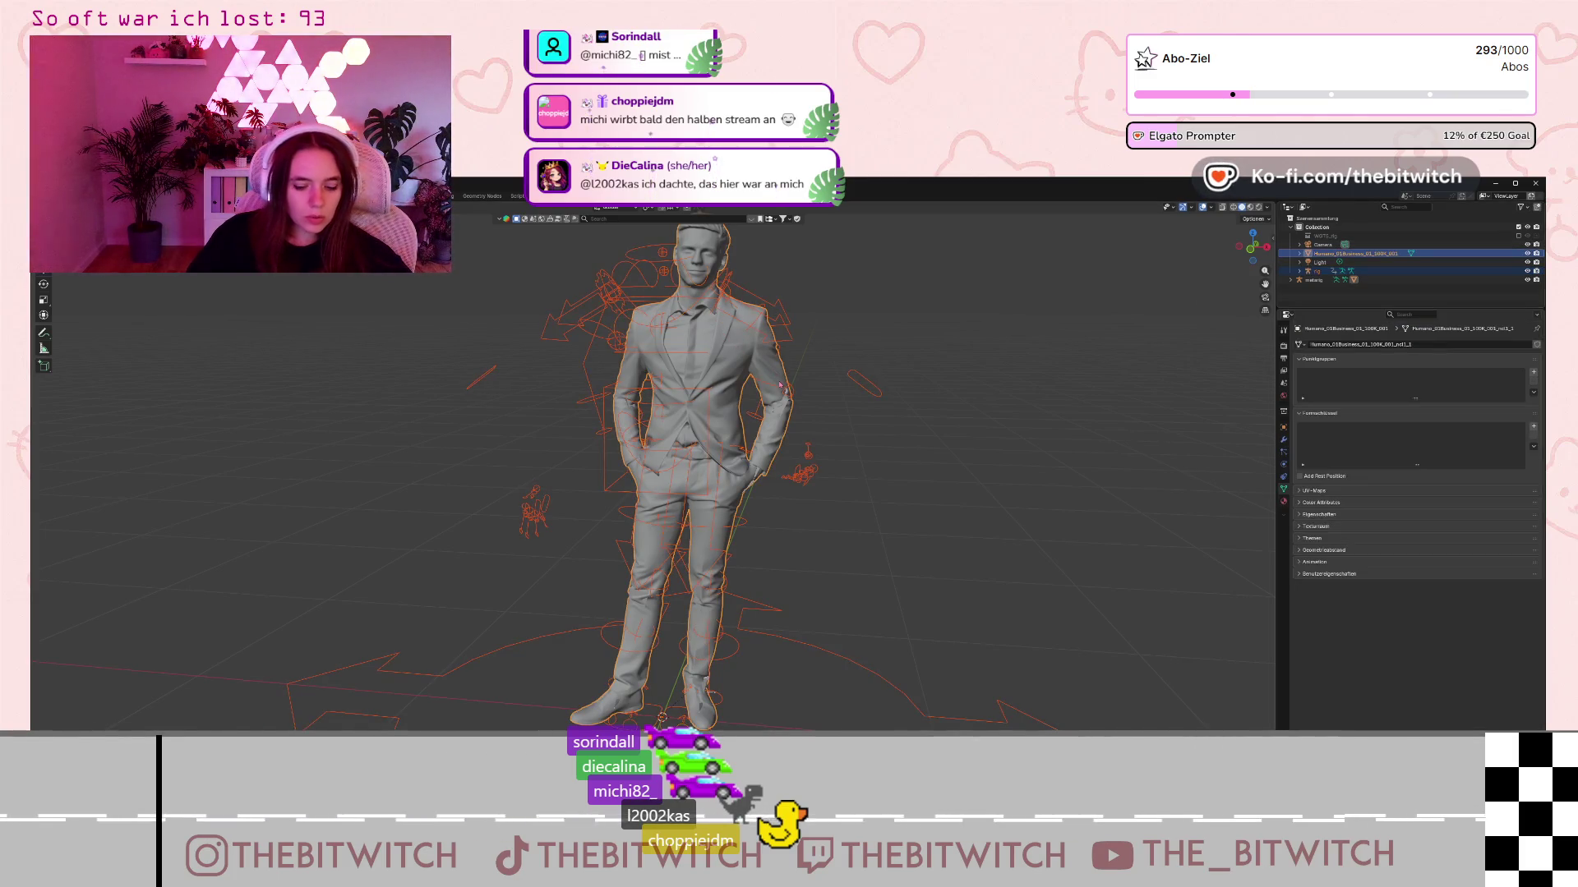
{"action": "key", "text": "ctrl+p"}
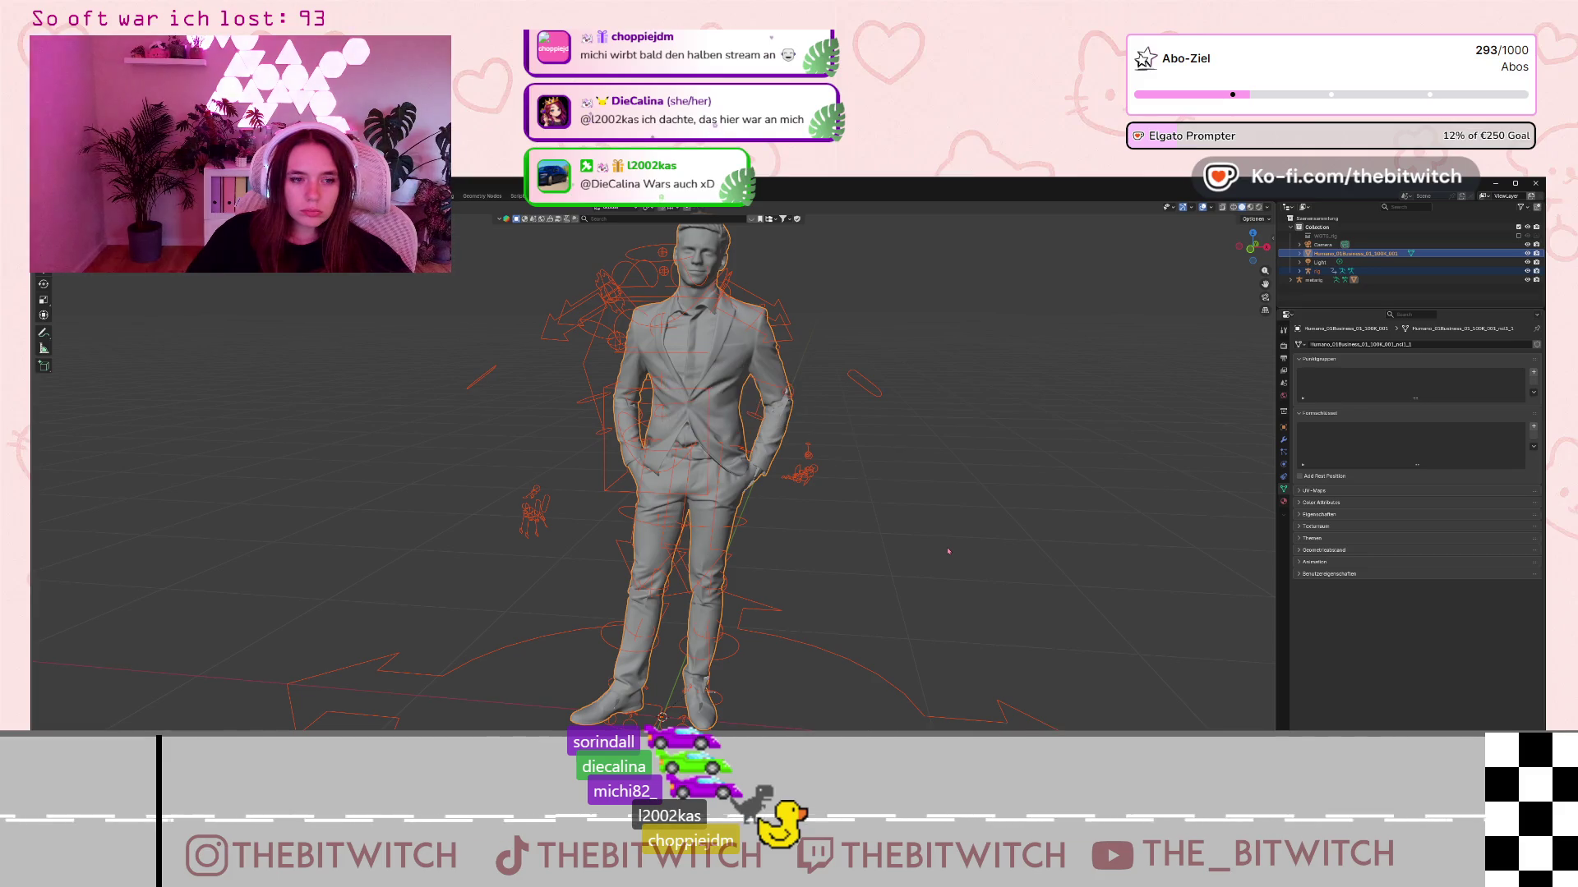
{"action": "key", "text": "Escape"}
{"action": "left_click", "coordinate": [939, 355]}
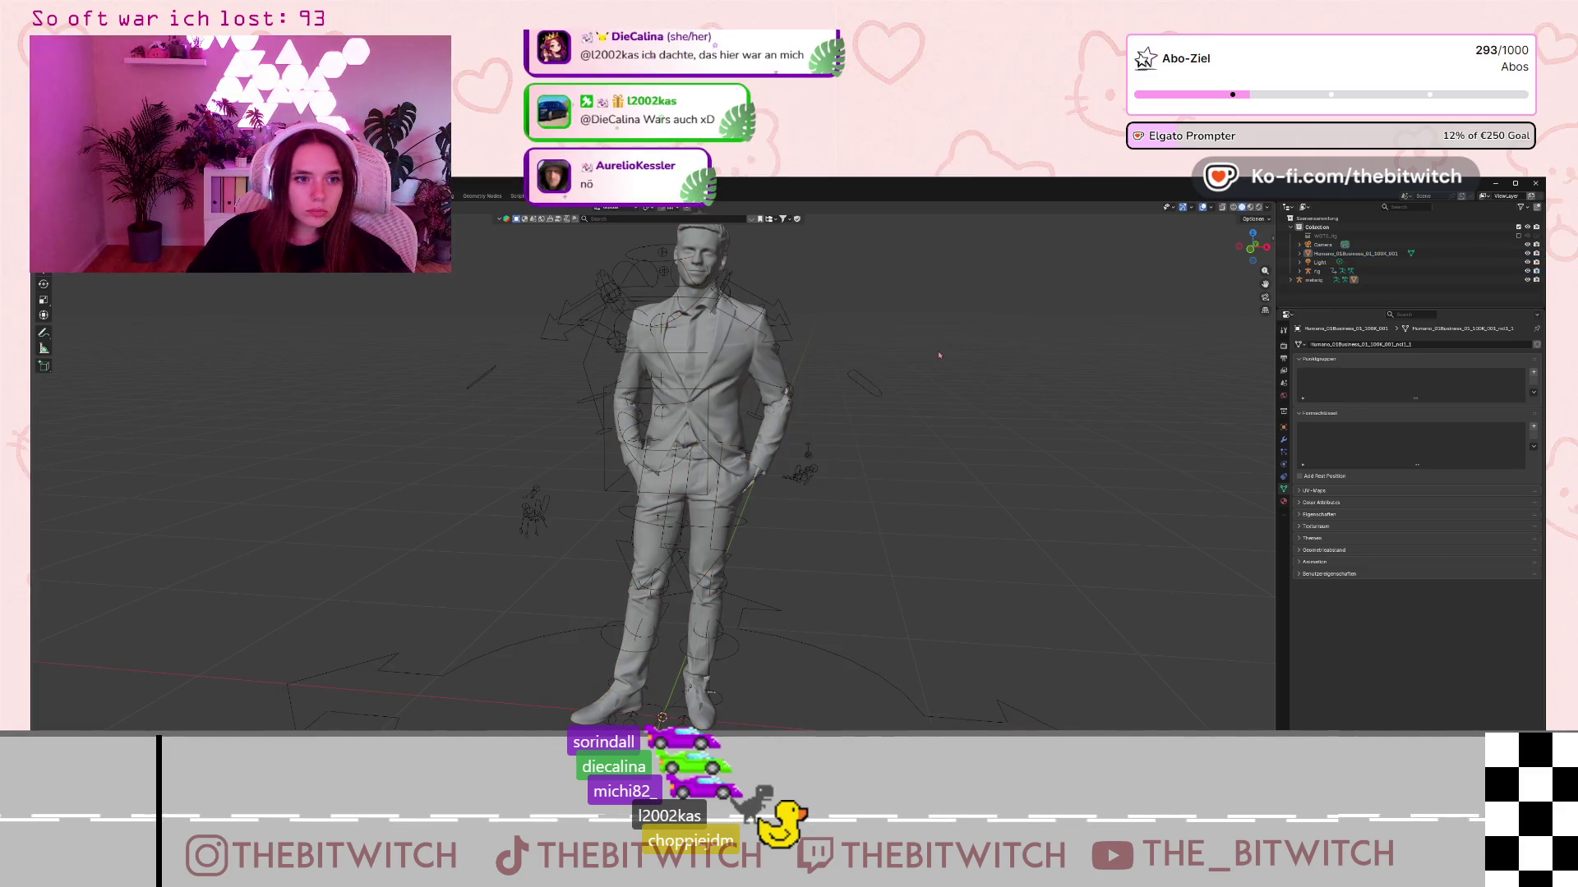
{"action": "left_click", "coordinate": [724, 380]}
{"action": "left_click", "coordinate": [578, 332], "text": "shift"}
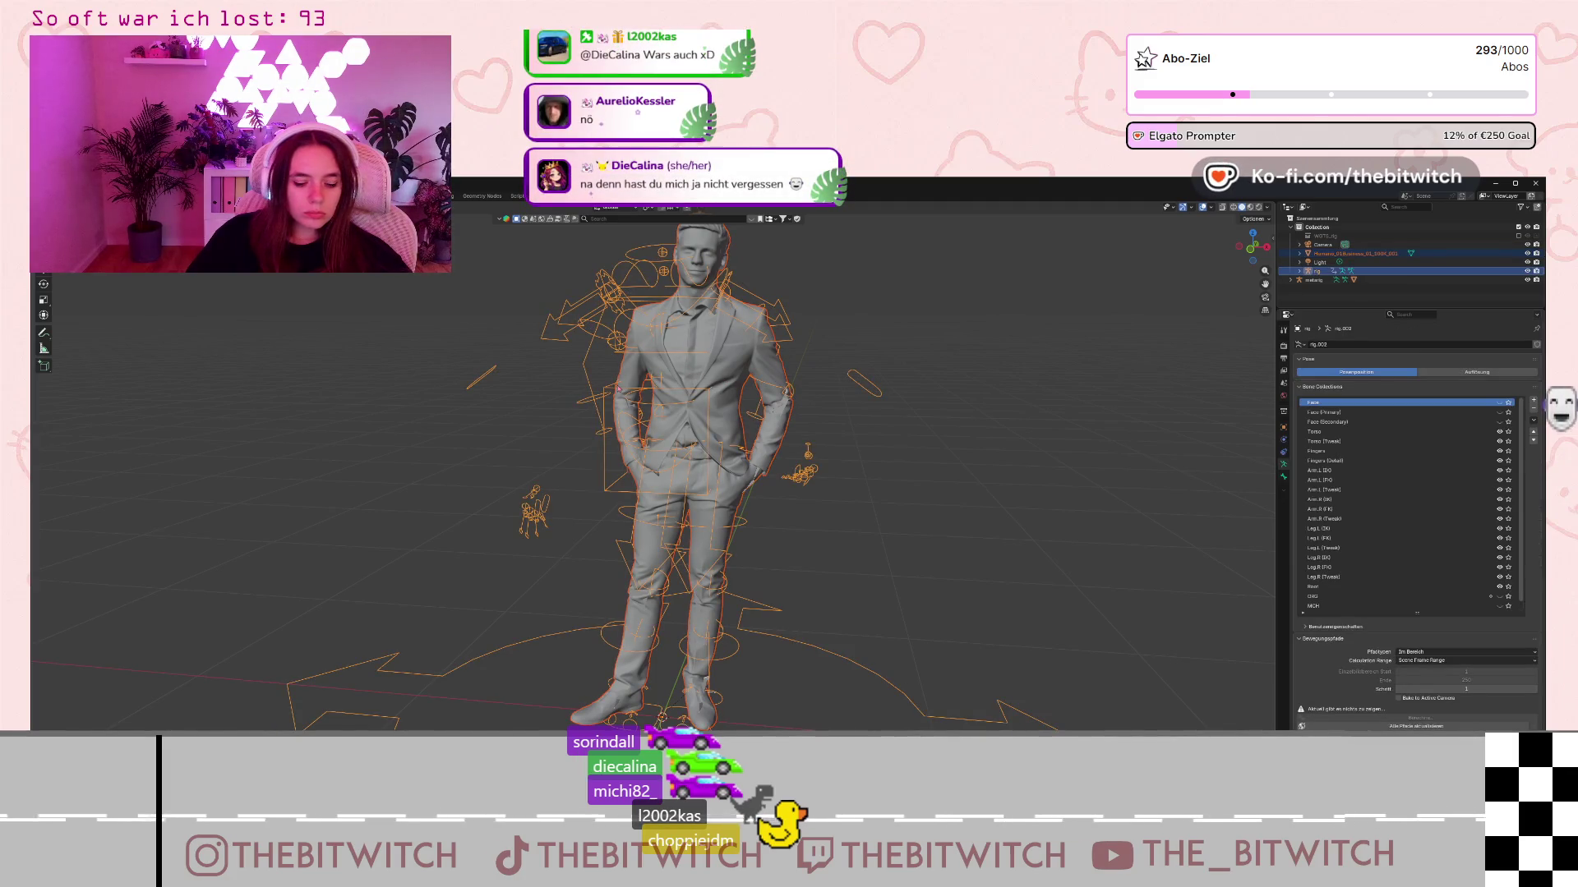
- Parent the suited figure to the rig With Automatic Weights after the Bone option fails
{"action": "key", "text": "ctrl+p"}
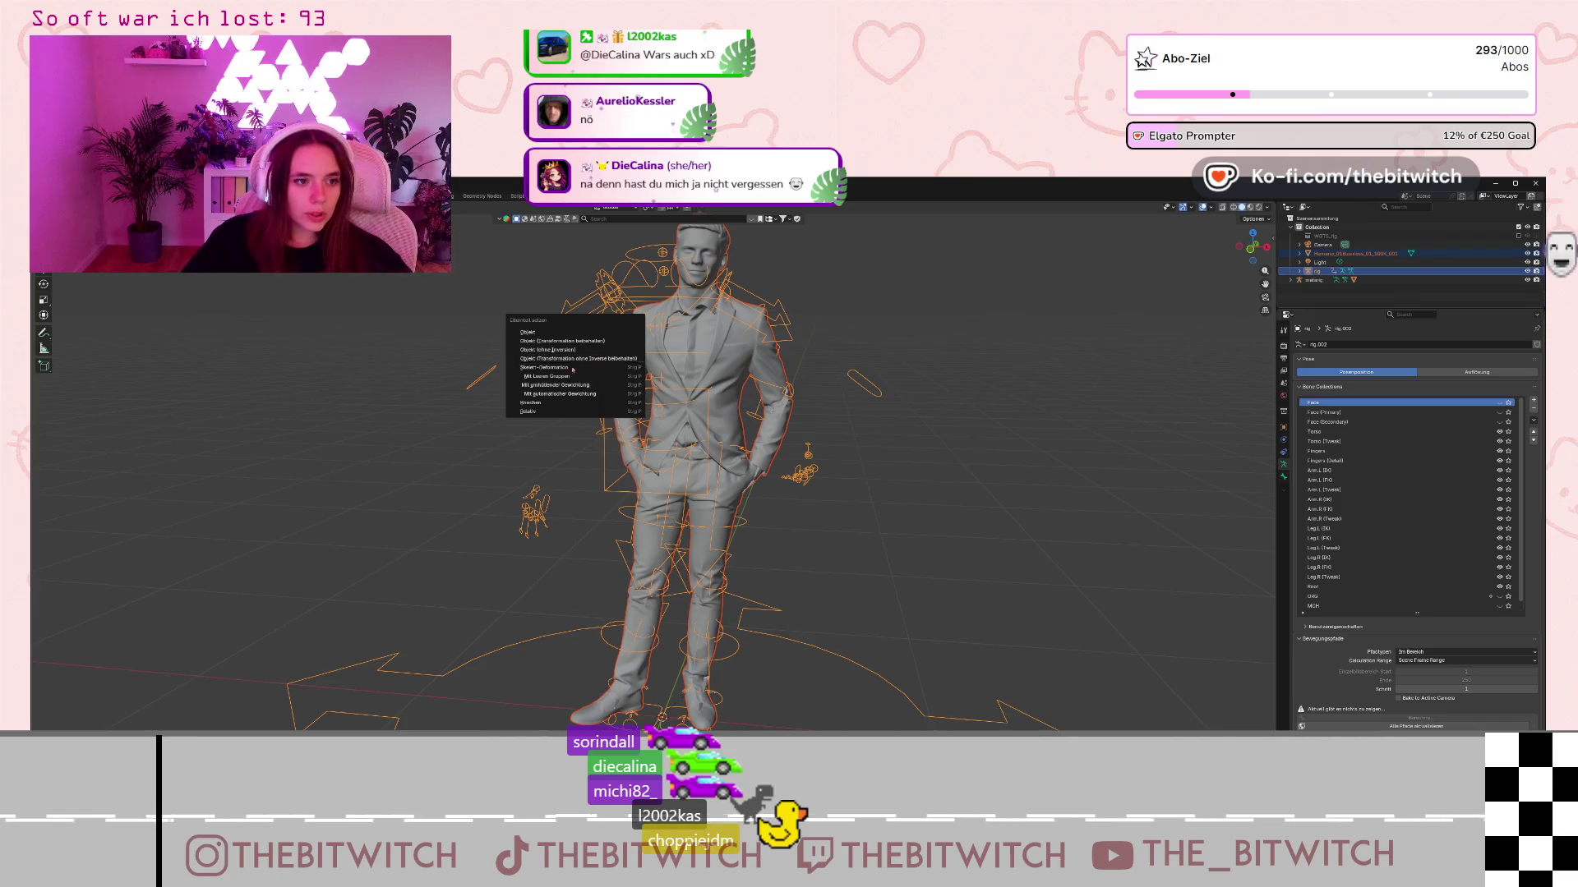
{"action": "left_click", "coordinate": [533, 403]}
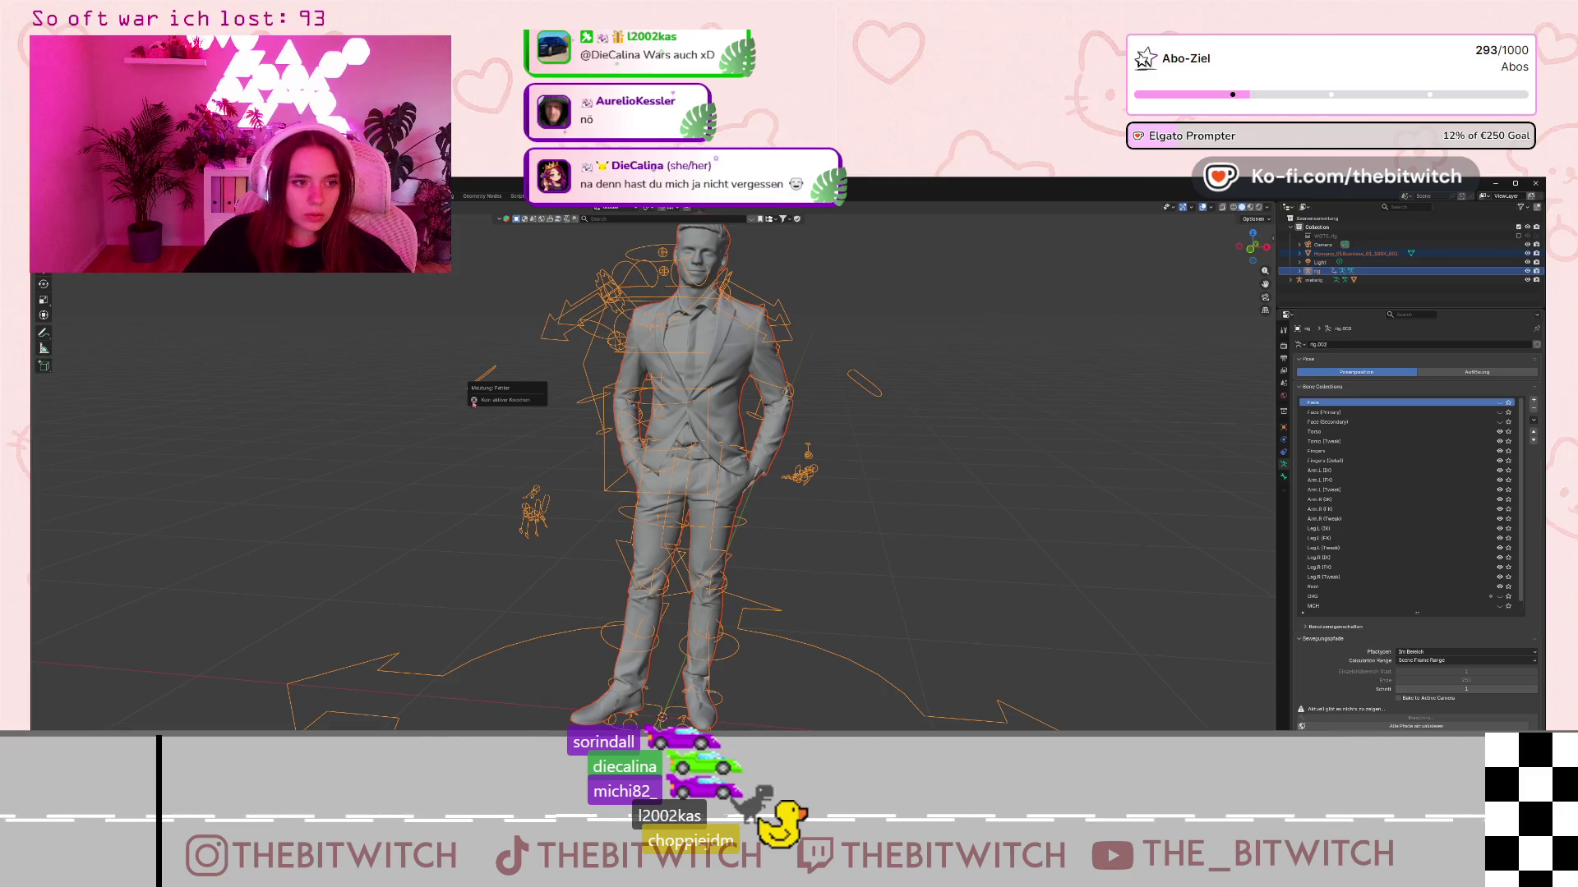
{"action": "right_click", "coordinate": [674, 397]}
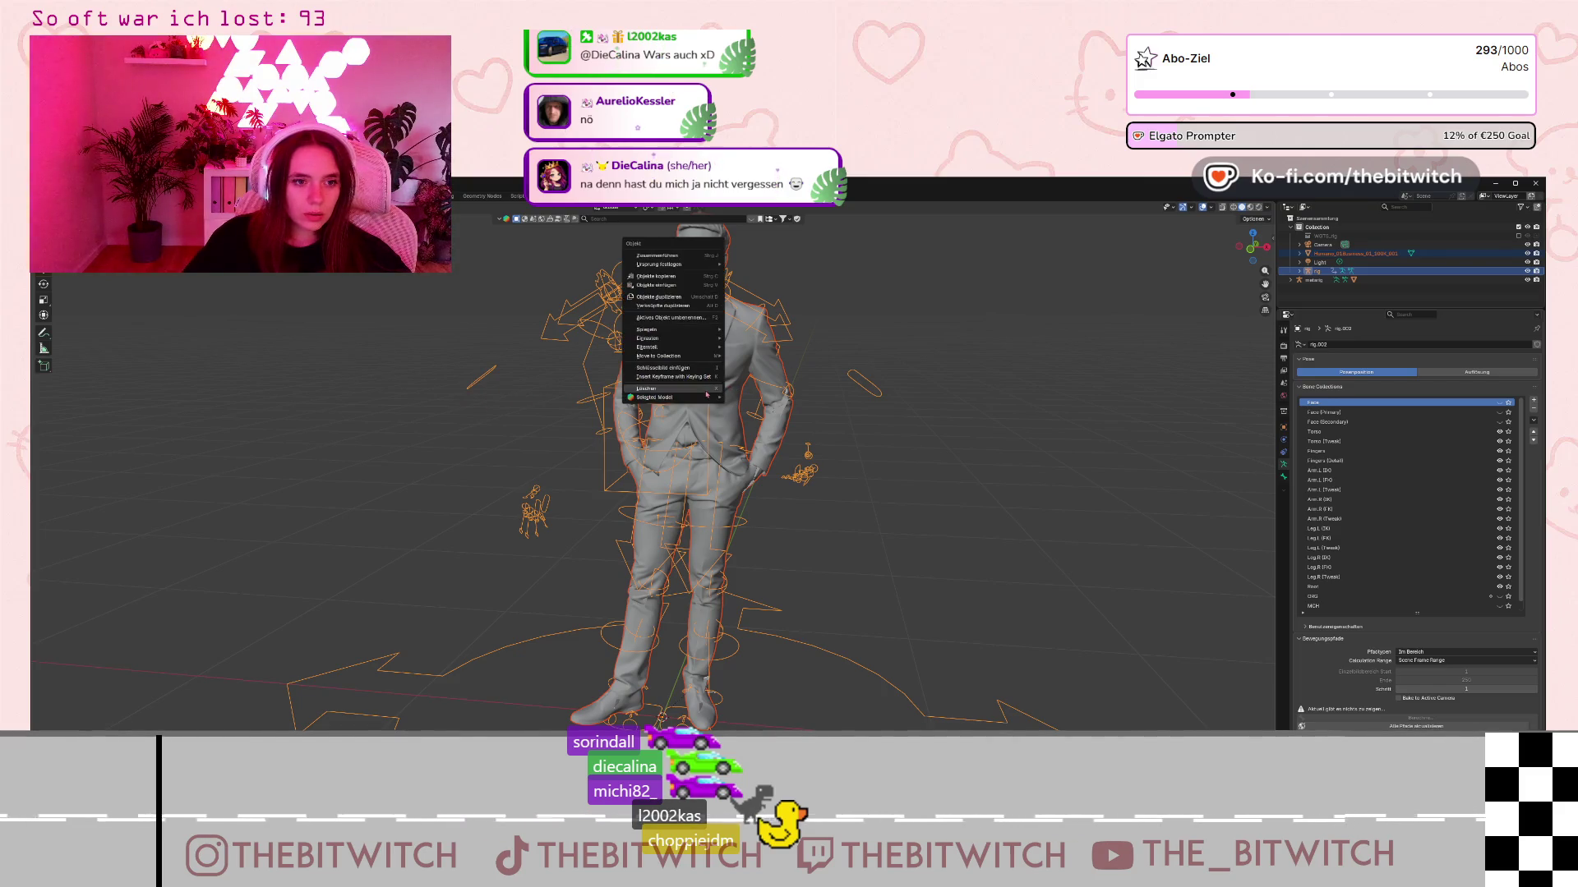
{"action": "mouse_move", "coordinate": [706, 396]}
{"action": "key", "text": "Escape"}
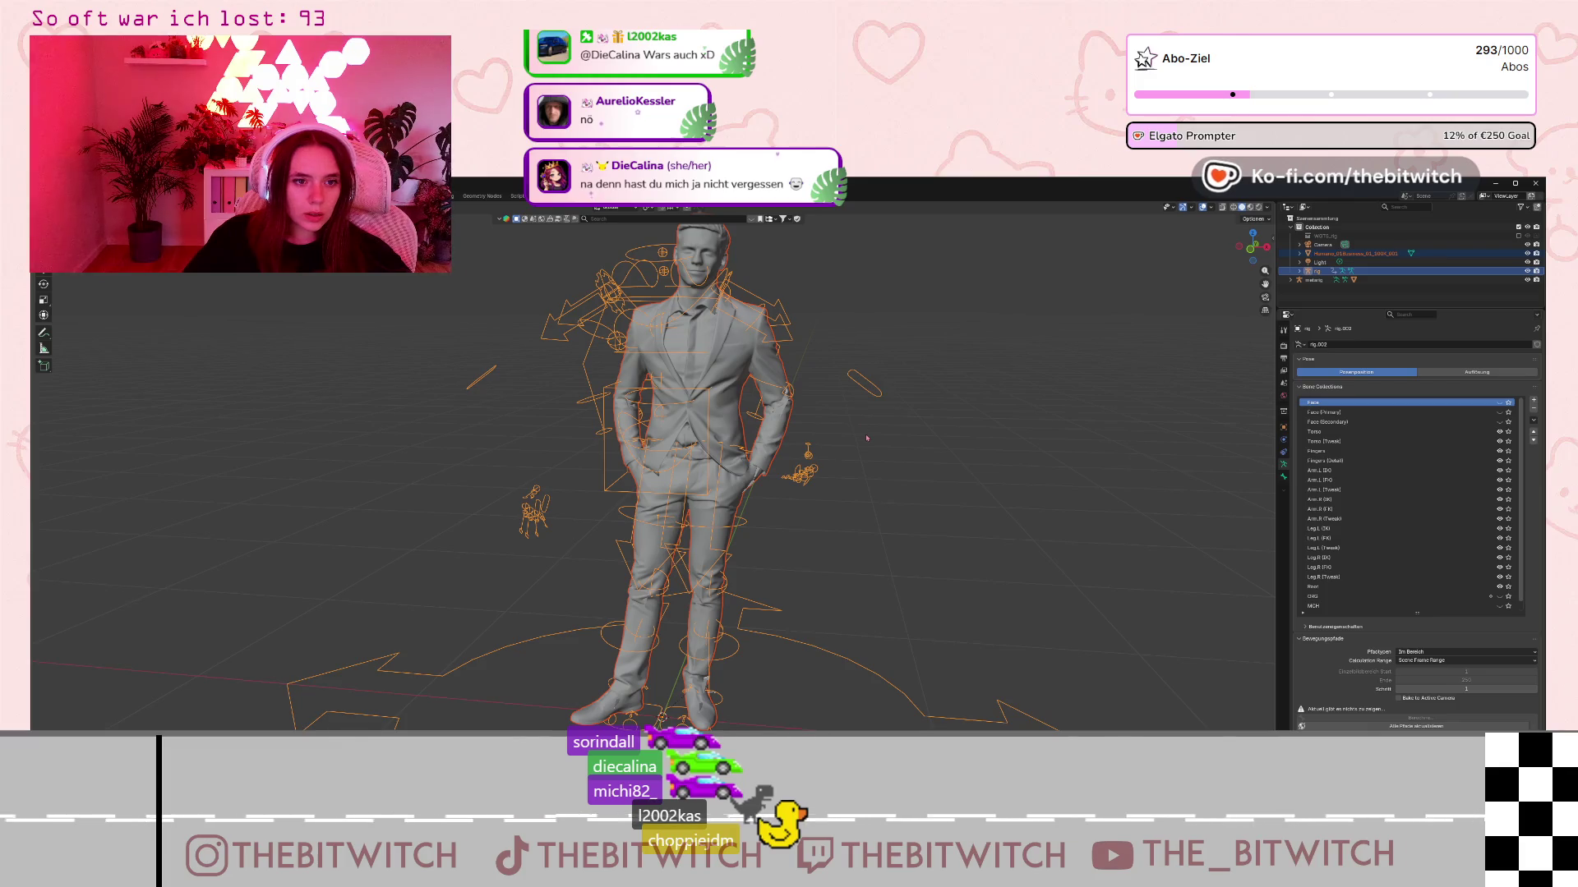
{"action": "key", "text": "ctrl+p"}
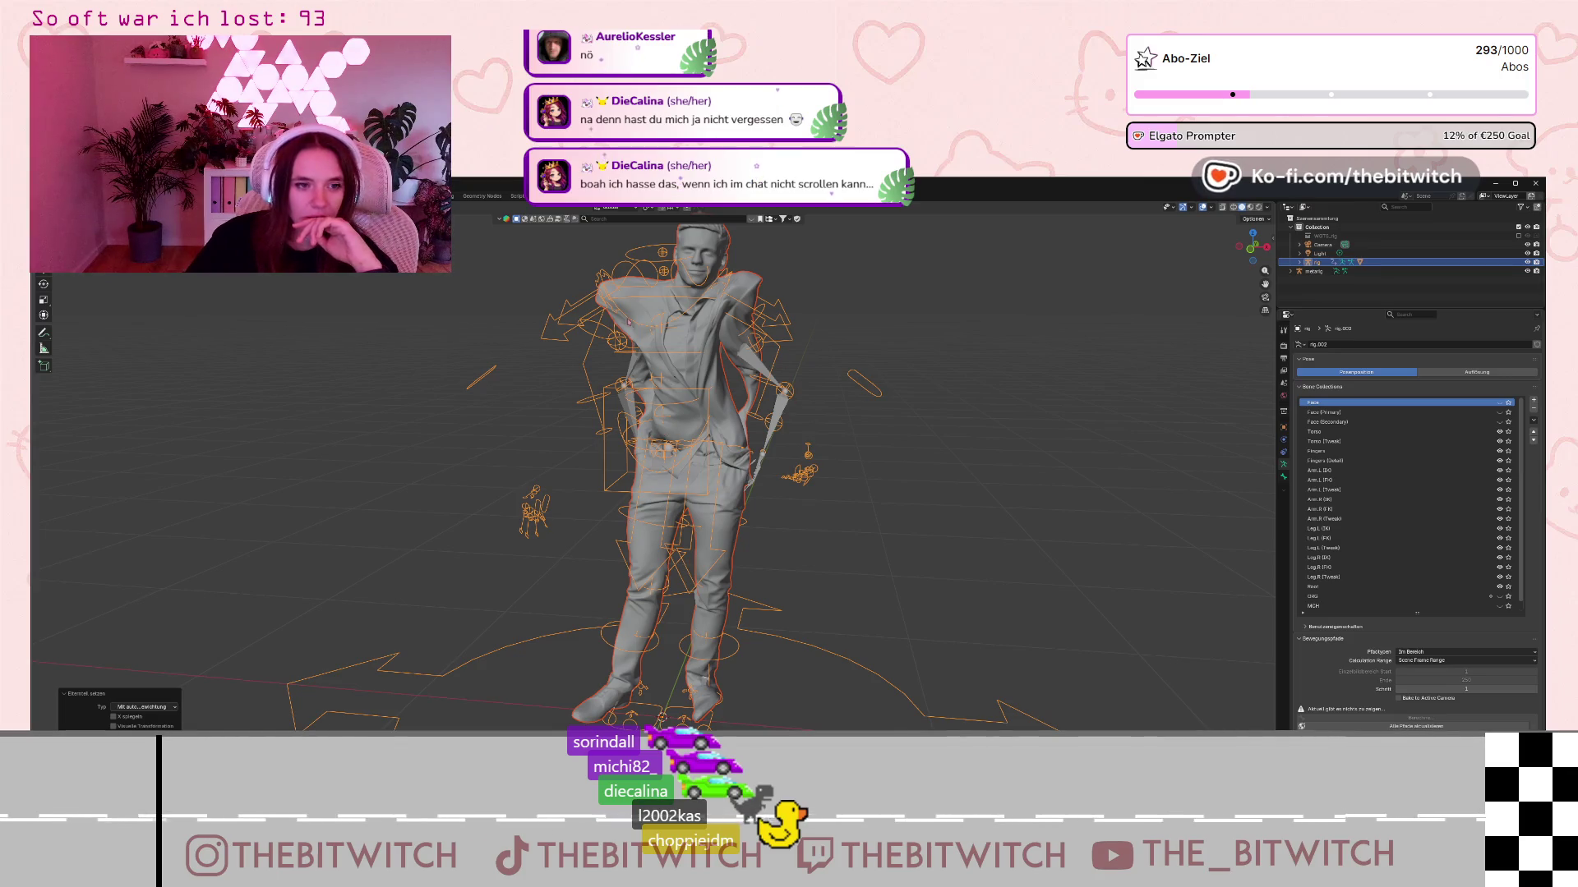
- Deselect the rig and zoom in to inspect the bound figure, then open a new browser tab
{"action": "scroll", "coordinate": [628, 322], "scroll_direction": "up", "scroll_amount": 4}
{"action": "key", "text": "alt+a"}
{"action": "scroll", "coordinate": [787, 396], "scroll_direction": "down", "scroll_amount": 2}
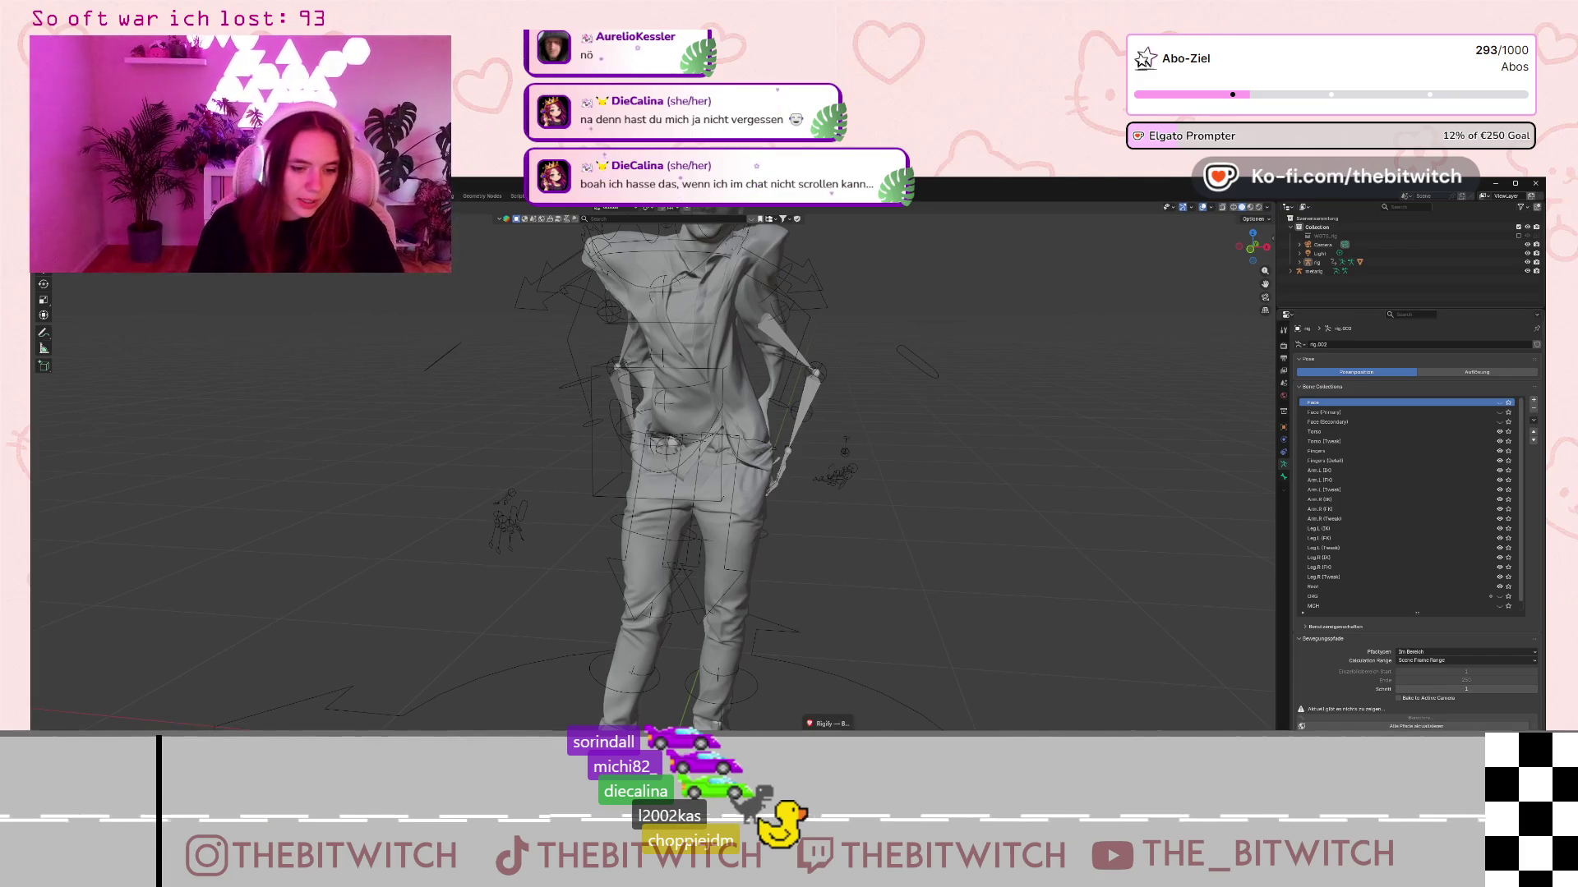
{"action": "key", "text": "alt+Tab"}
{"action": "key", "text": "ctrl+t"}
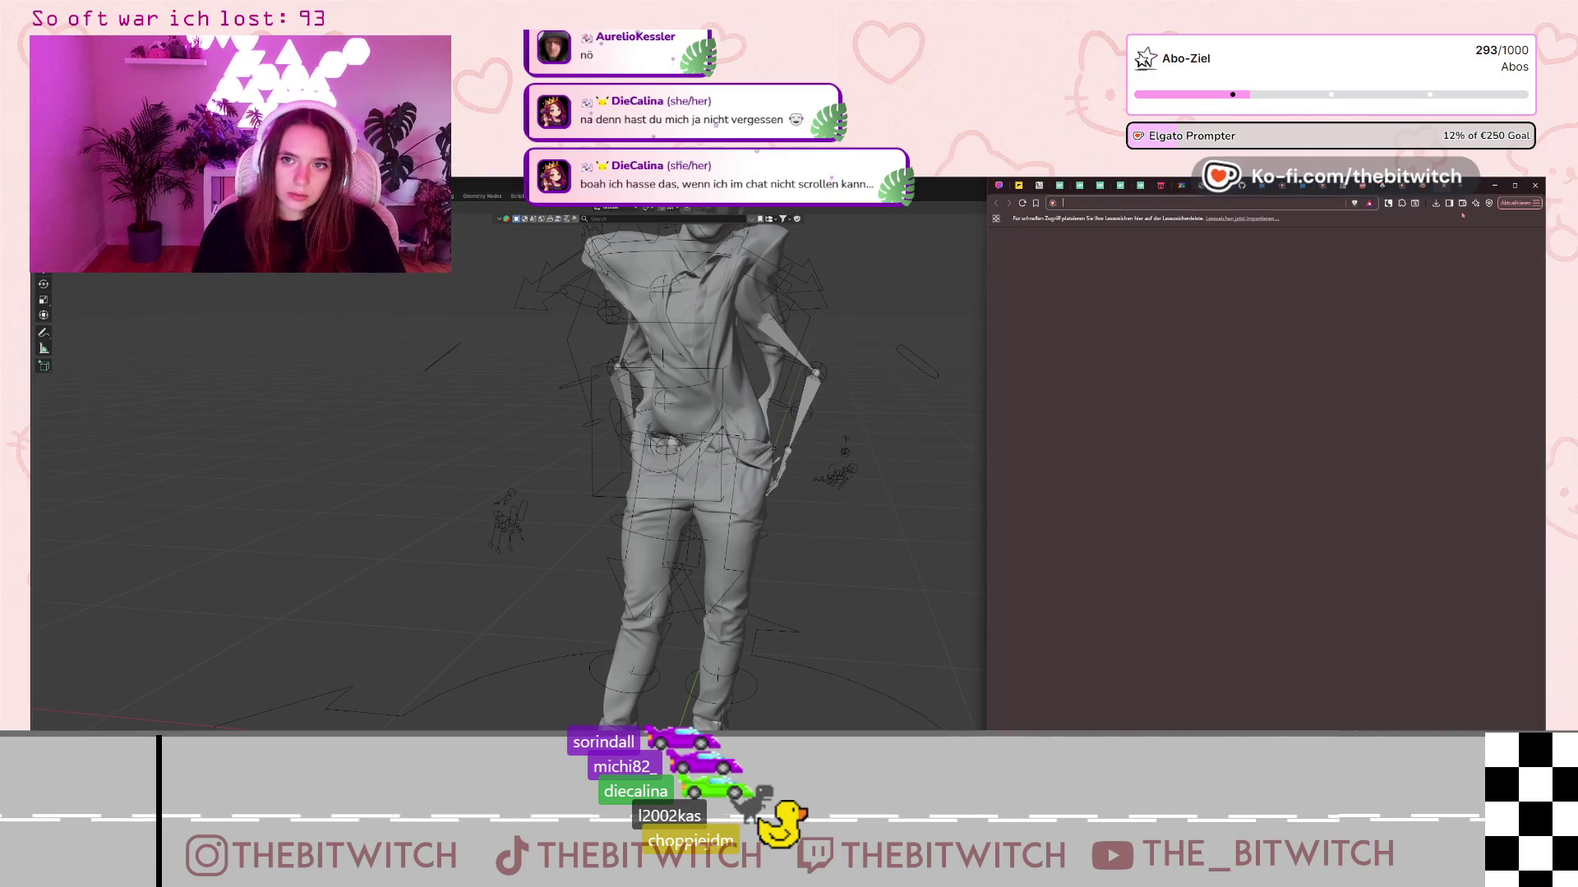
- Search the web for 'rigging 3d model' and open 3D AI Studio's auto-rigging tool page
{"action": "type", "text": "r"}
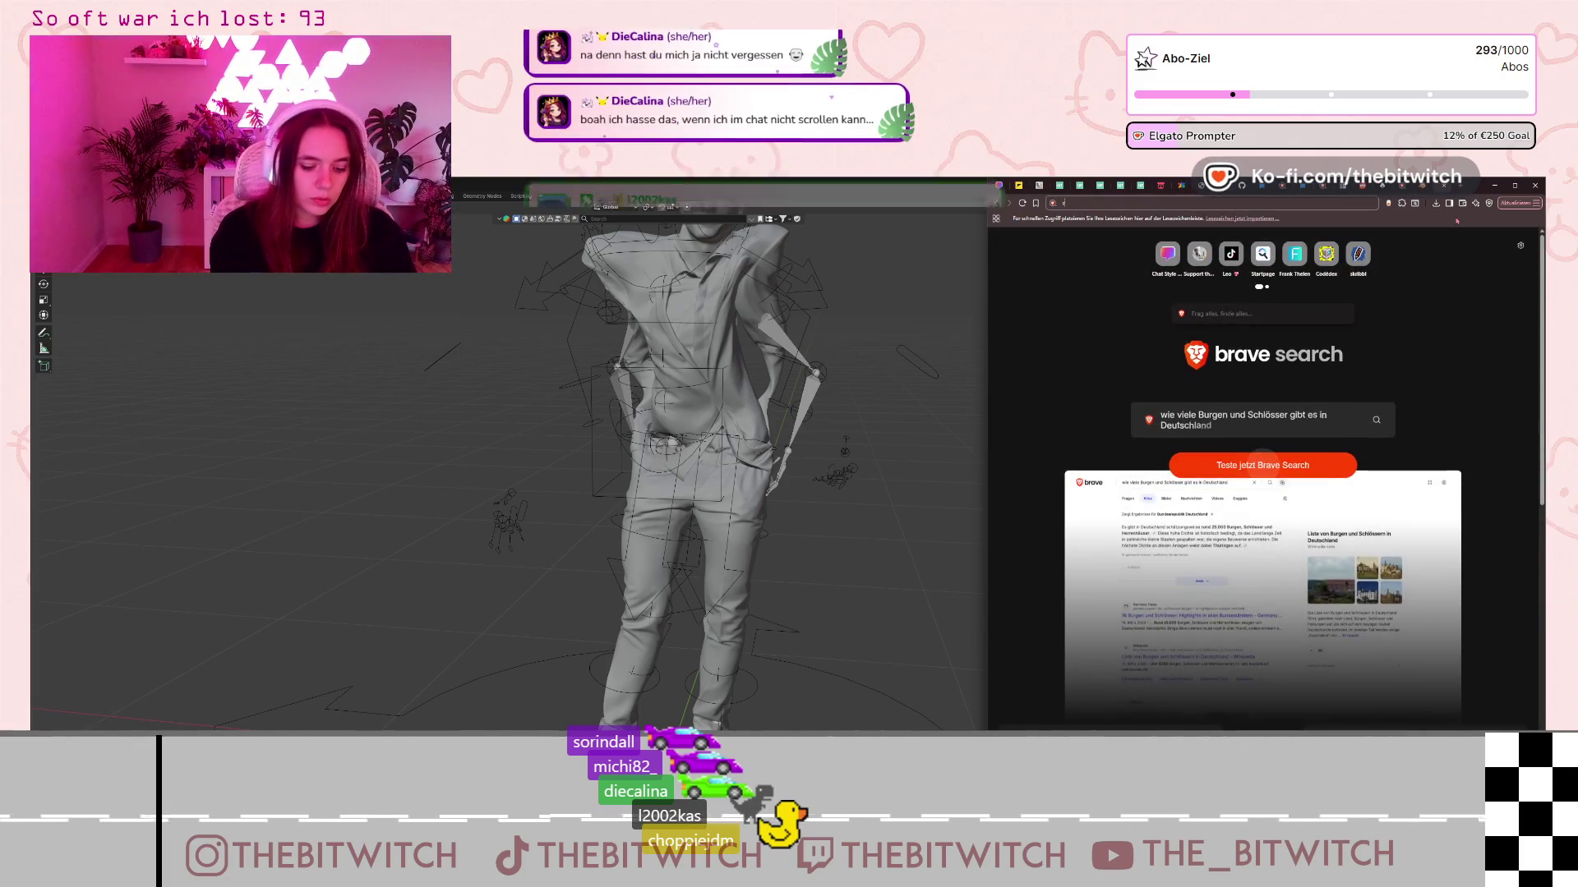
{"action": "type", "text": "igging"}
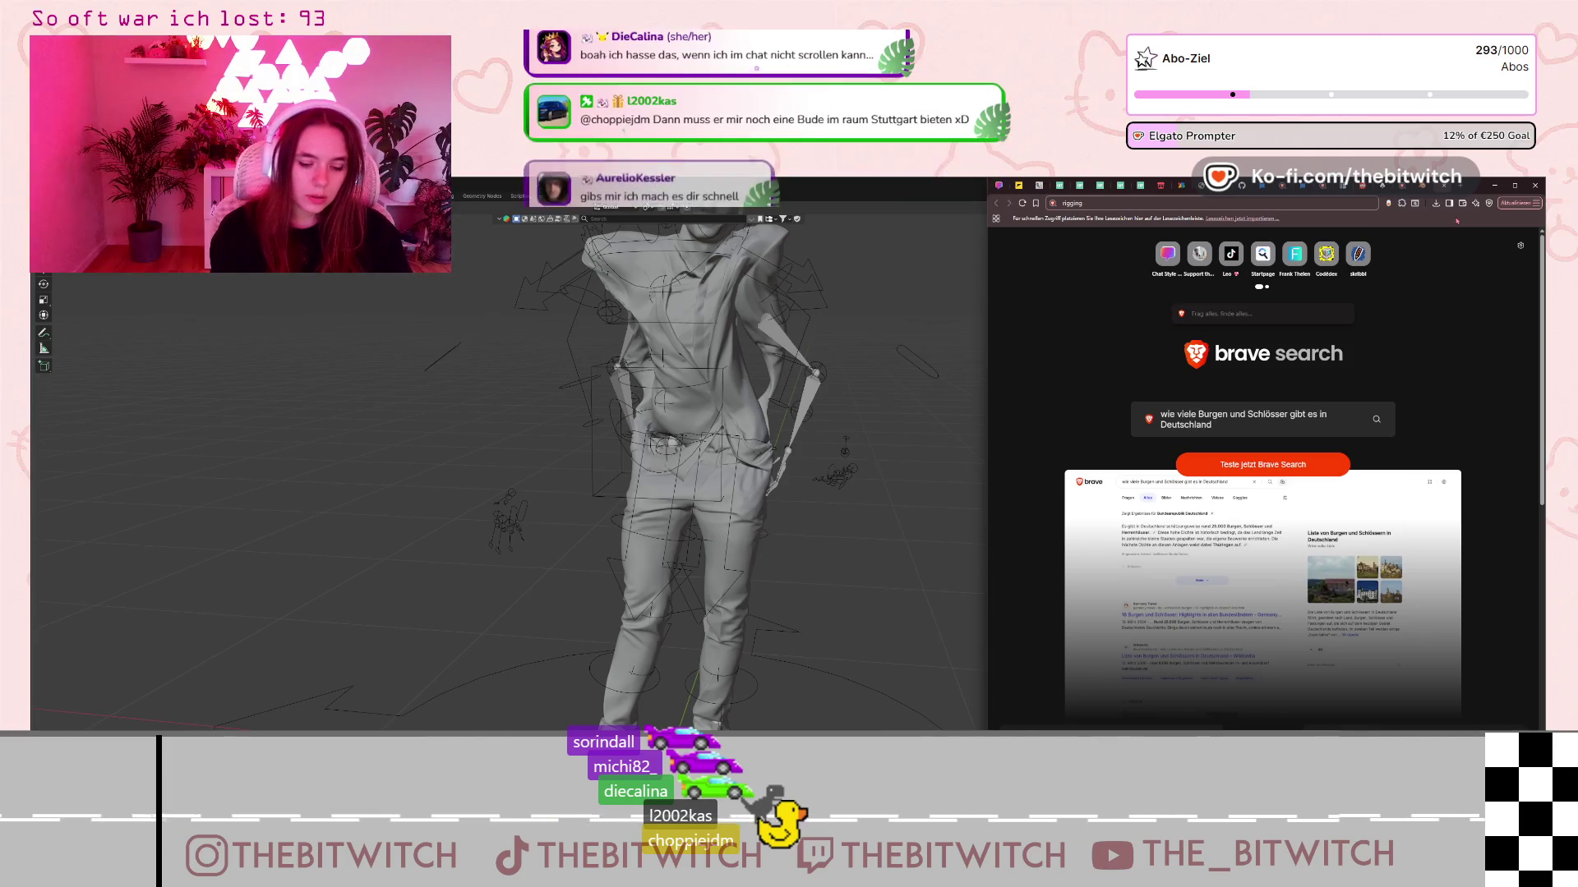
{"action": "type", "text": " 3d model"}
{"action": "key", "text": "Return"}
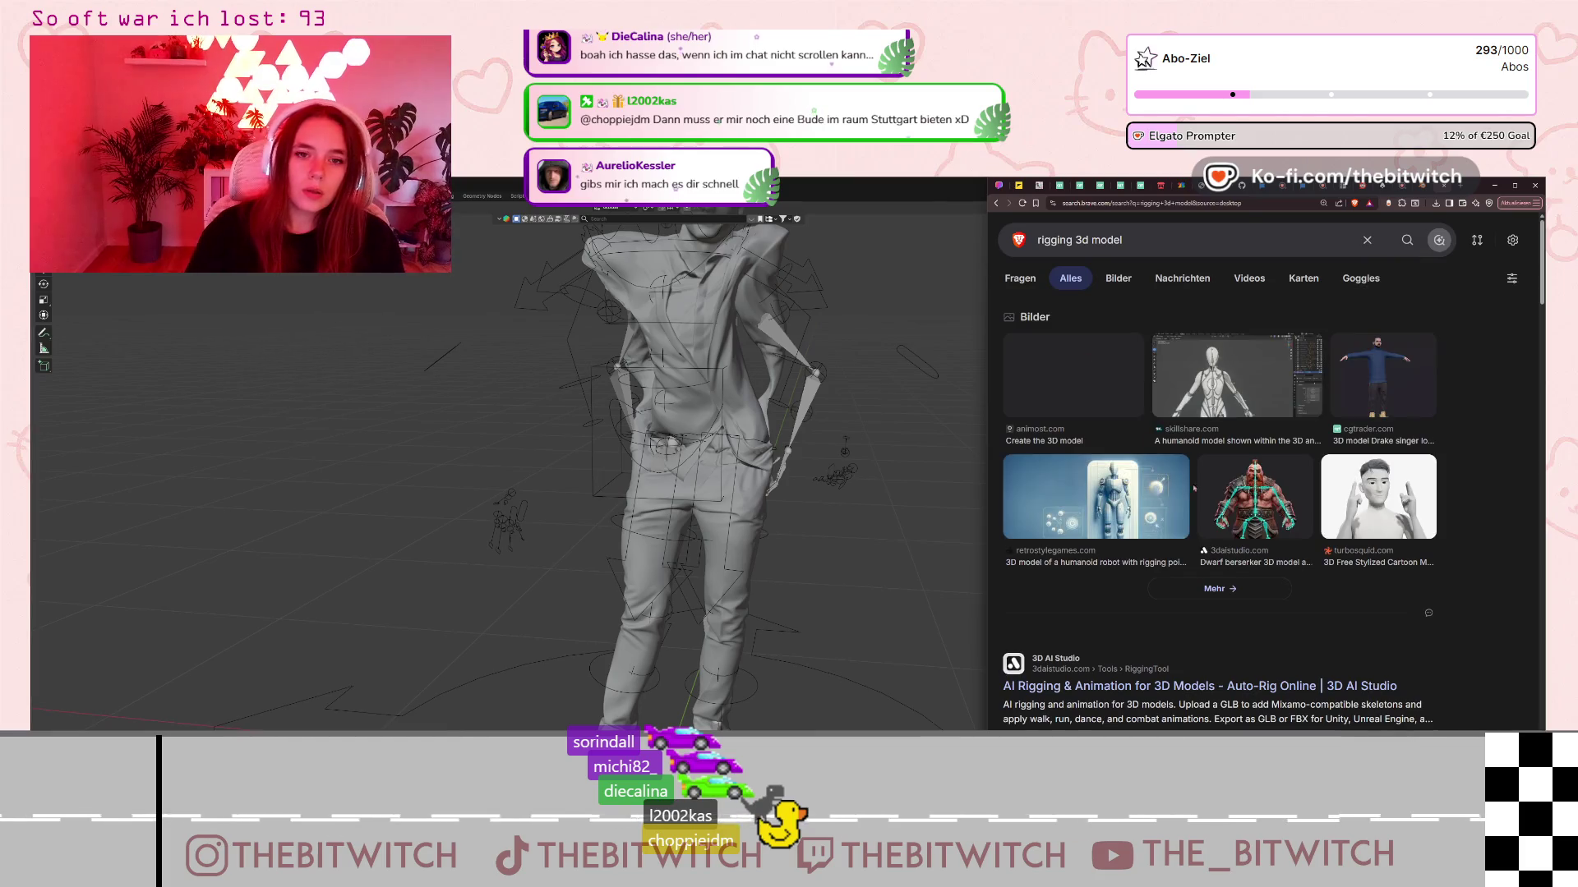
{"action": "scroll", "coordinate": [1311, 607], "scroll_direction": "down", "scroll_amount": 1}
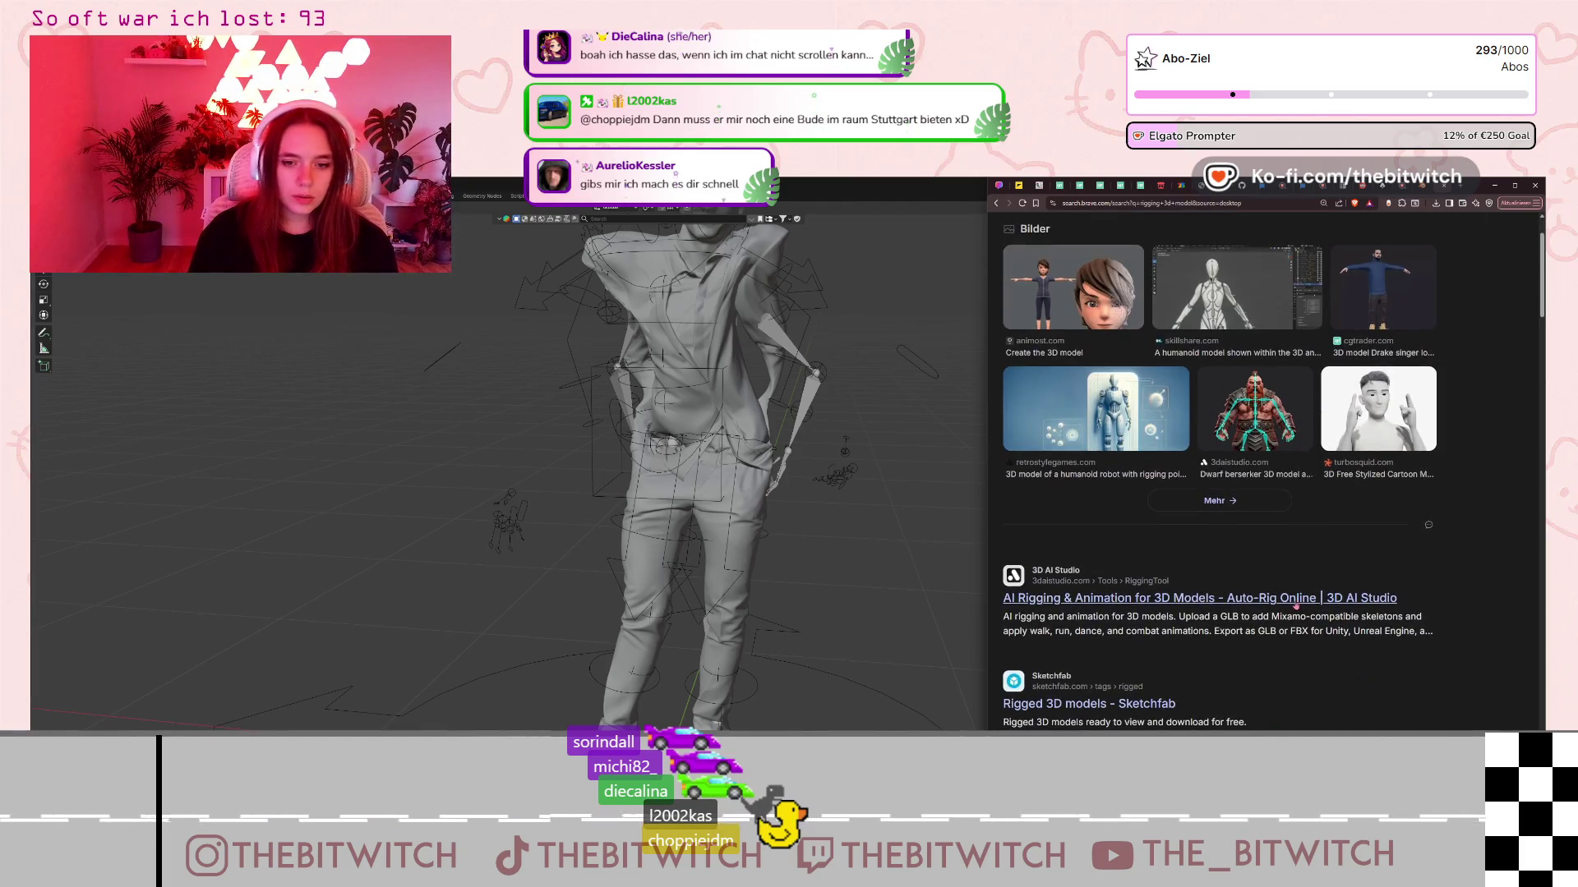
{"action": "left_click", "coordinate": [1277, 600]}
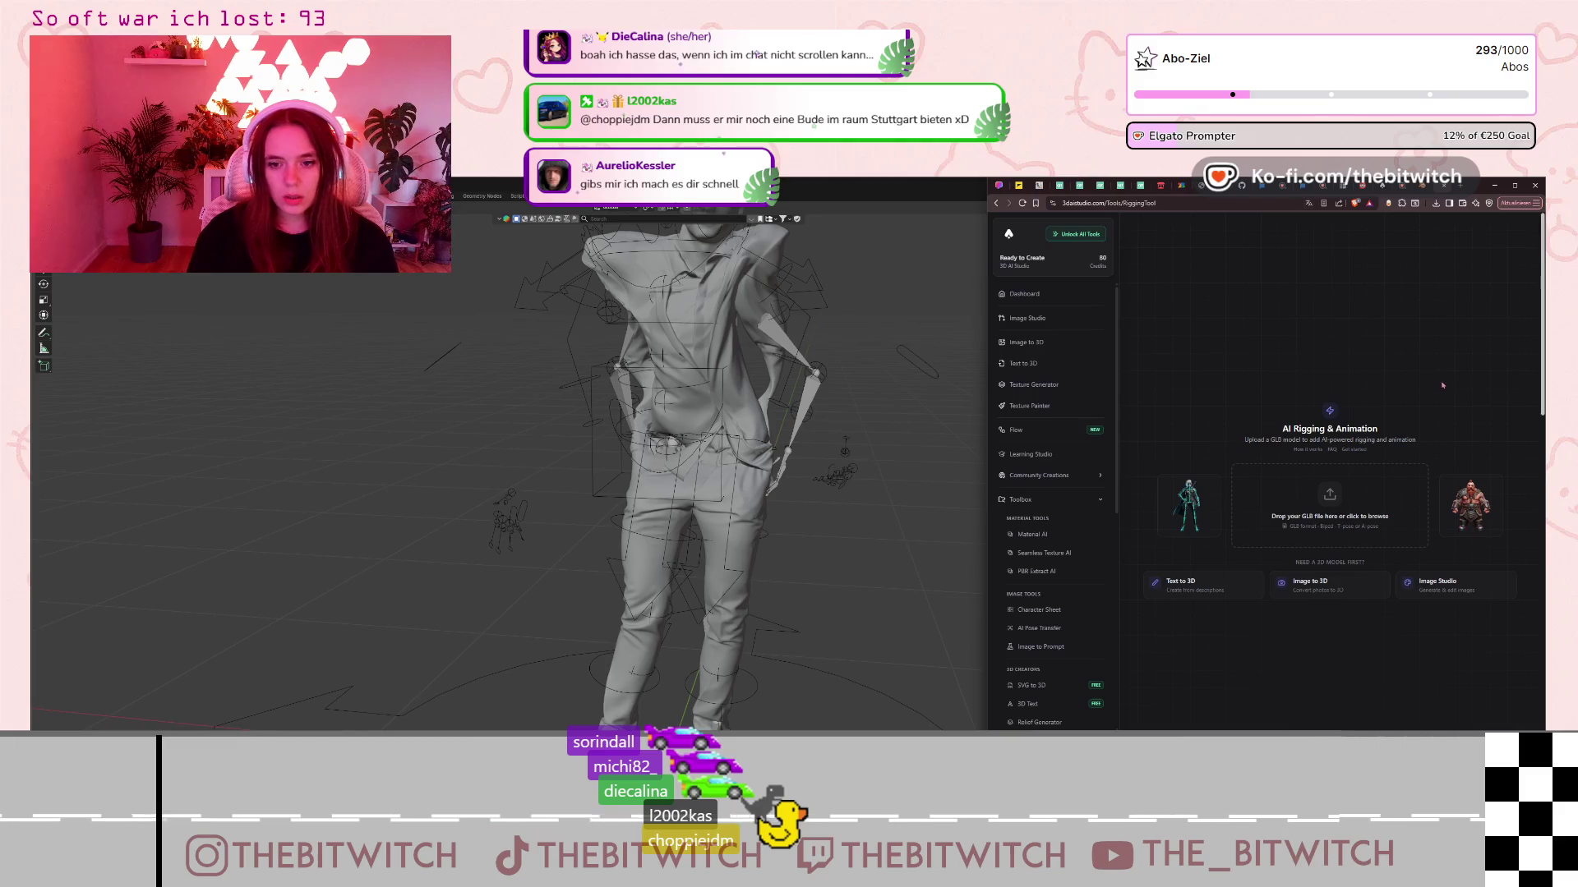
- Scroll through 3D AI Studio's AI Rigging & Animation page
{"action": "scroll", "coordinate": [1092, 584], "scroll_direction": "down", "scroll_amount": 3}
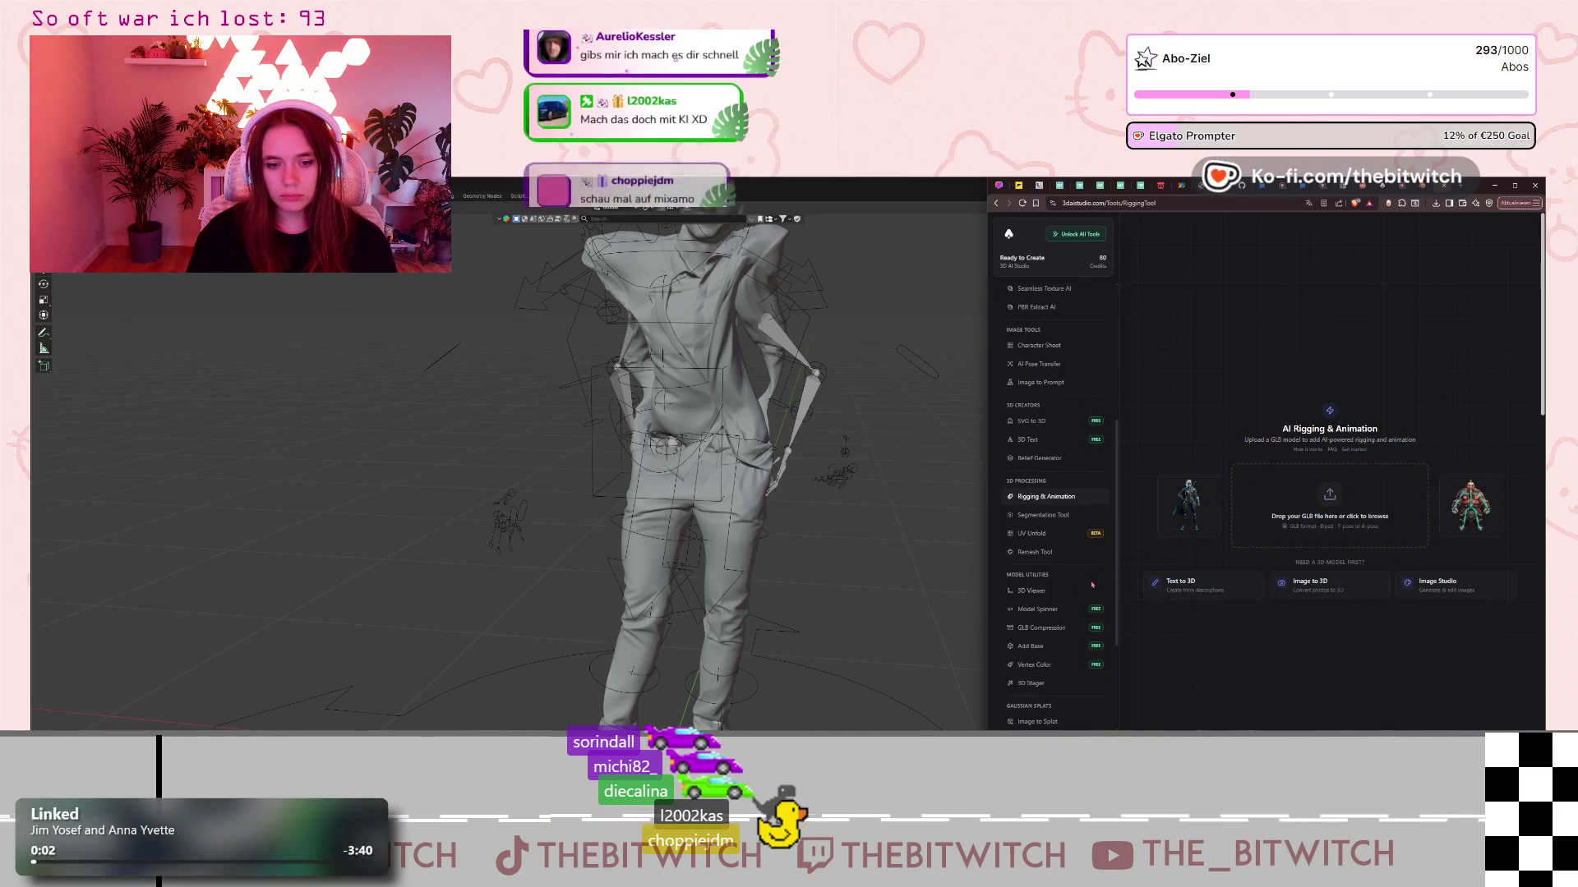
{"action": "scroll", "coordinate": [1092, 585], "scroll_direction": "down", "scroll_amount": 3}
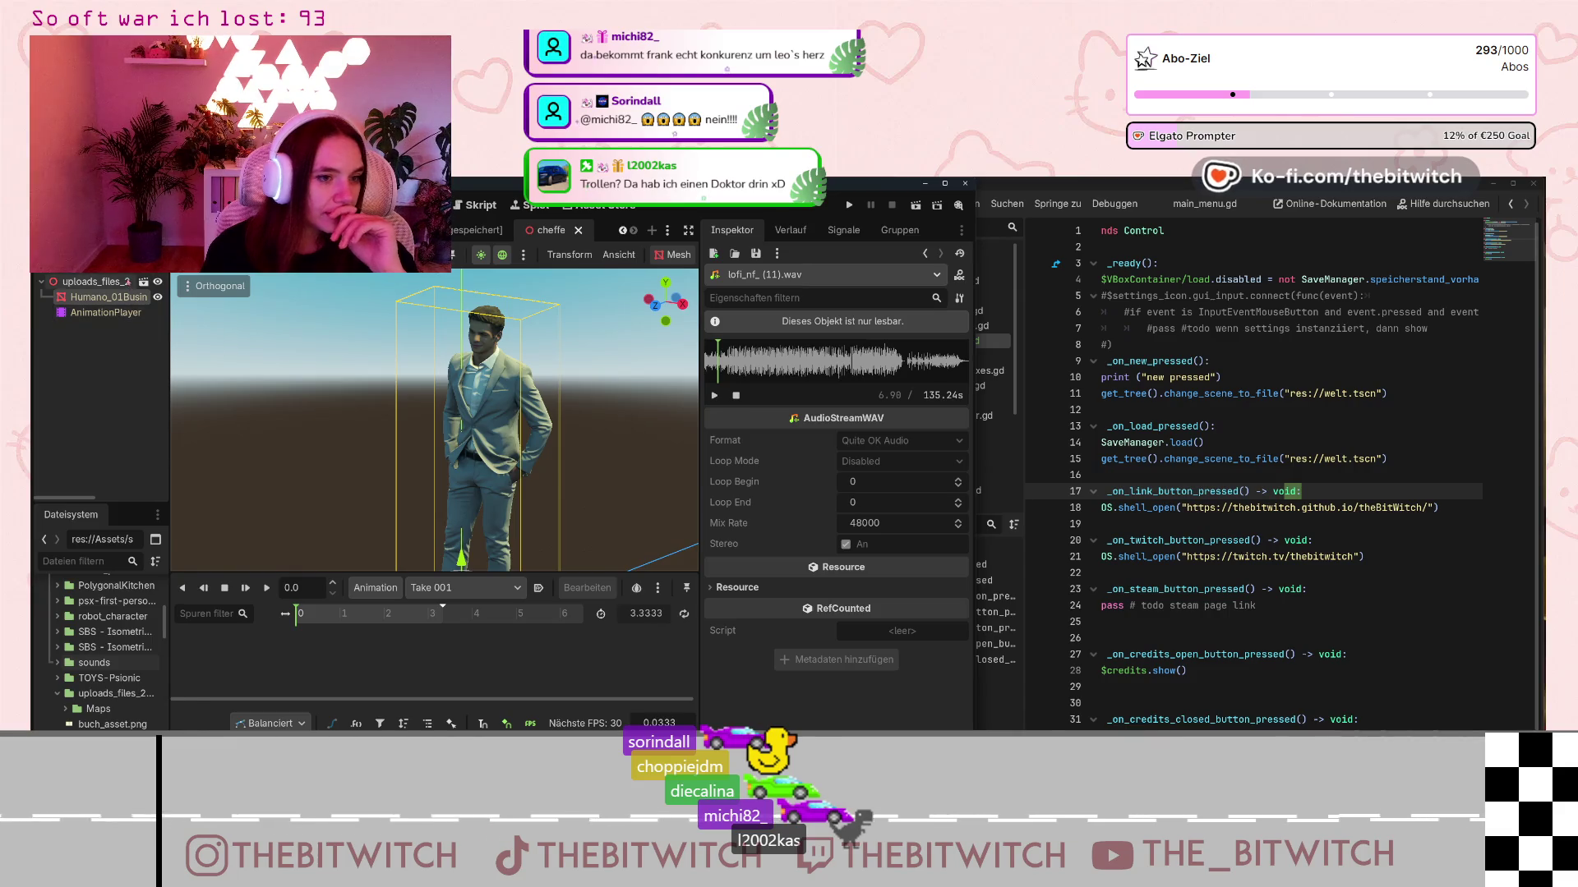
- Reload the Humano_01Business scene item so the suited figure refreshes with its 30K mesh
{"action": "scroll", "coordinate": [100, 629], "scroll_direction": "up", "scroll_amount": 10}
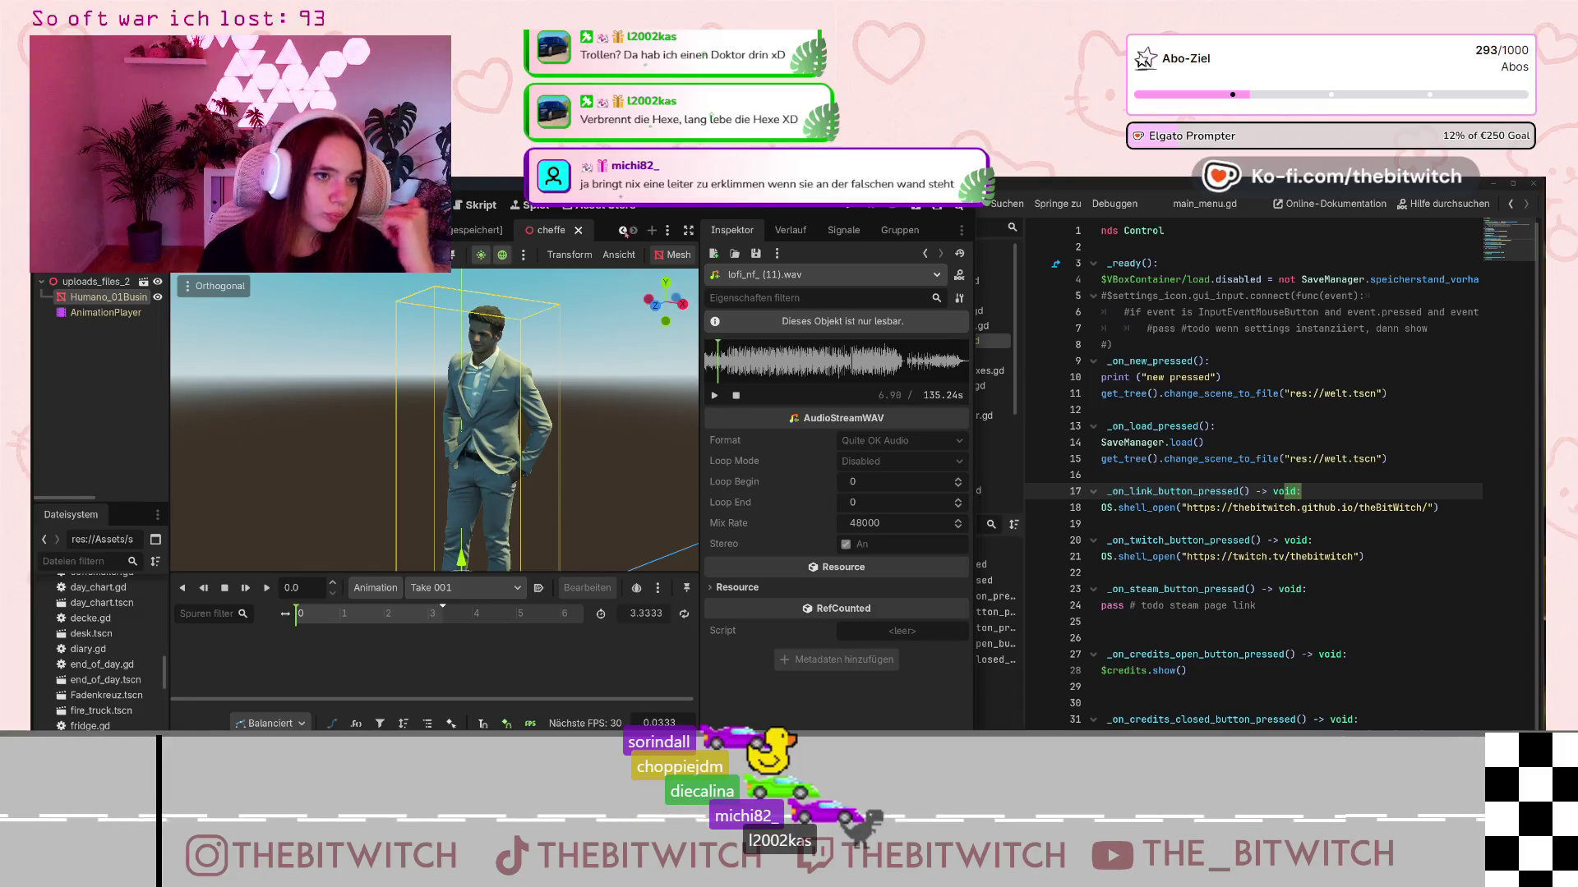
{"action": "left_click", "coordinate": [622, 230]}
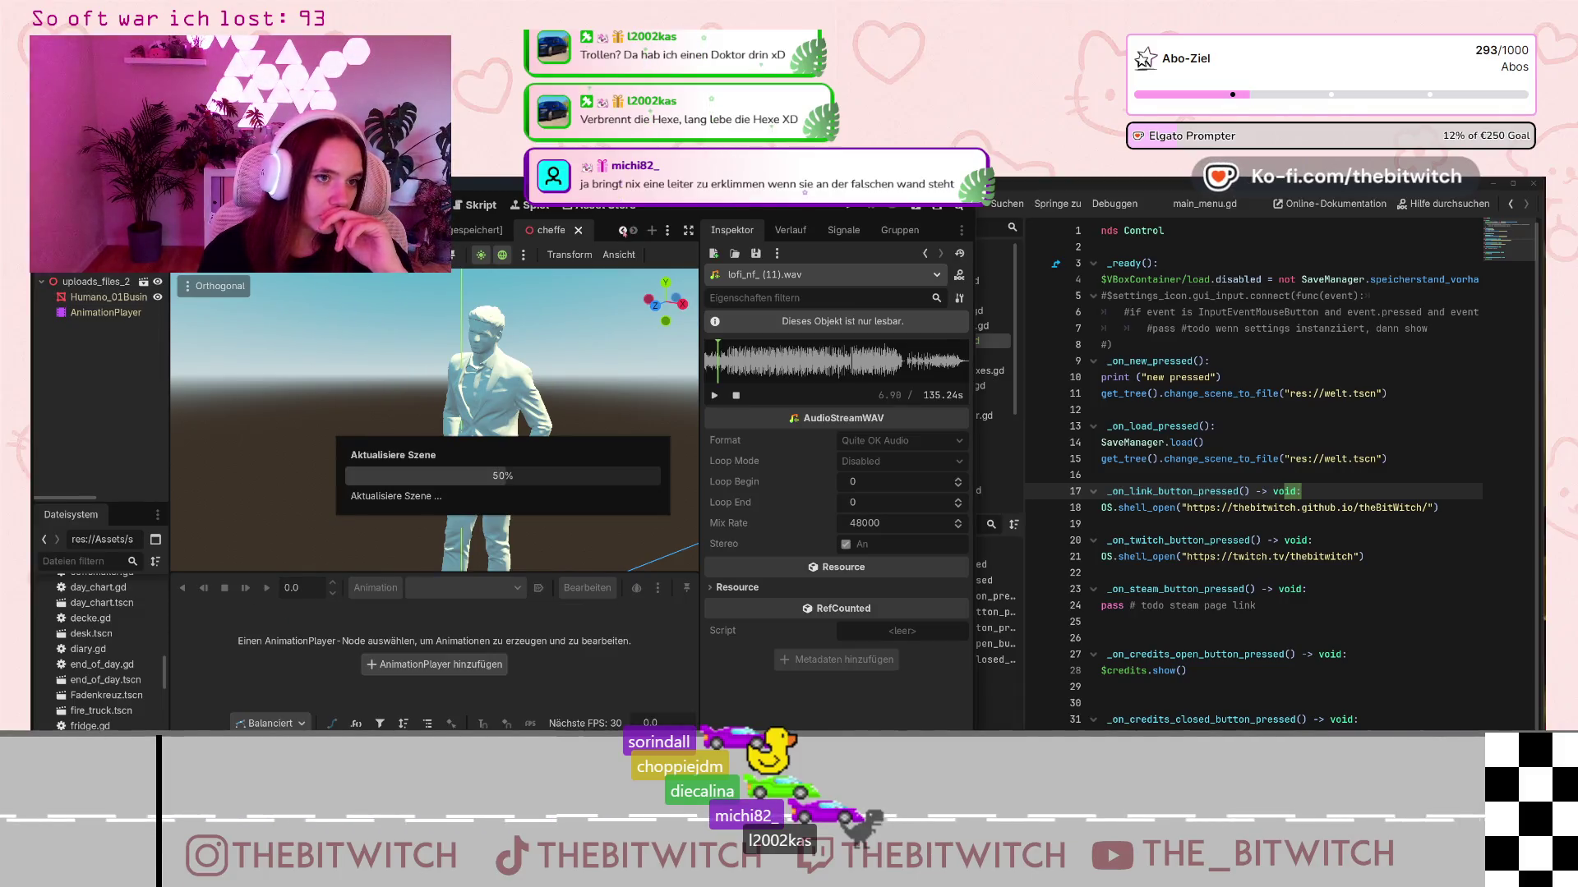
{"action": "scroll", "coordinate": [100, 723], "scroll_direction": "down", "scroll_amount": 8}
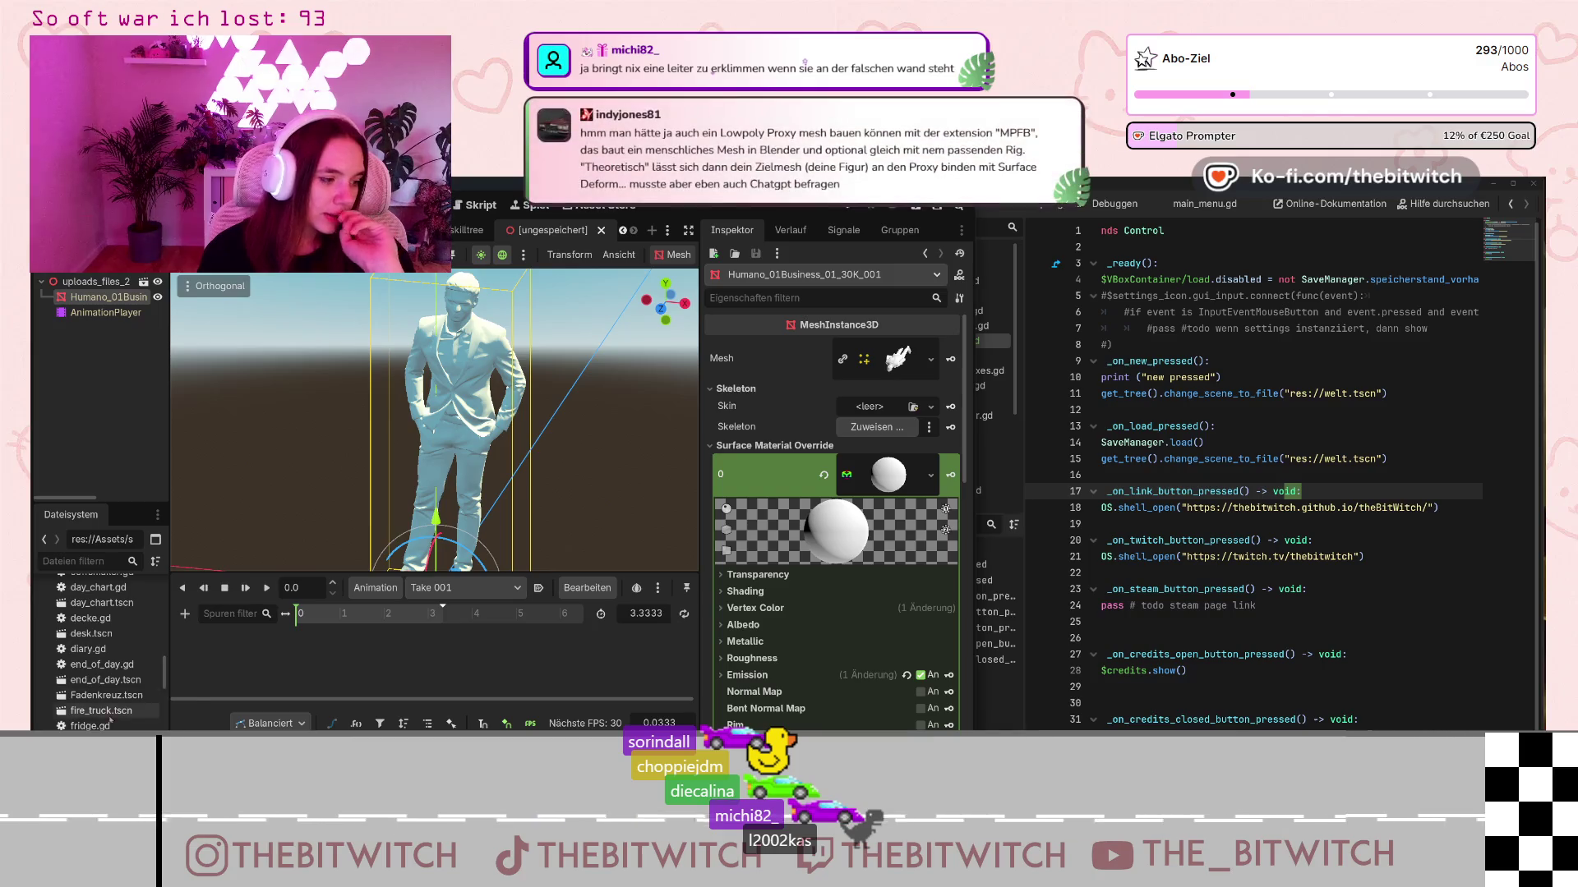
- Delete the 100K Humano FBX file from the FileSystem dock
{"action": "scroll", "coordinate": [99, 723], "scroll_direction": "down", "scroll_amount": 5}
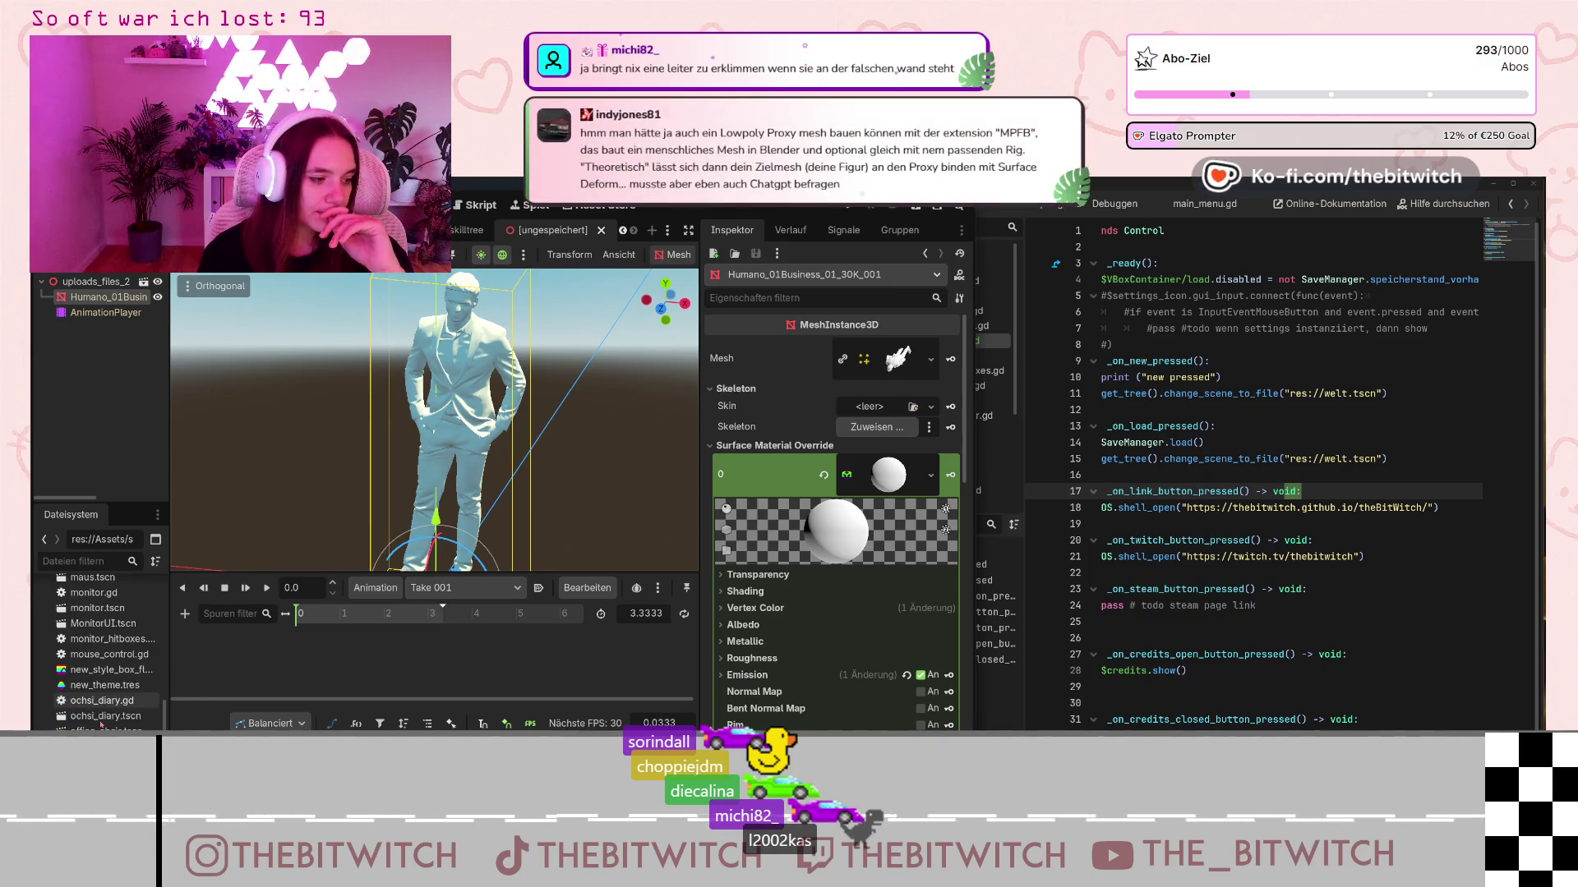
{"action": "scroll", "coordinate": [99, 723], "scroll_direction": "down", "scroll_amount": 3}
{"action": "scroll", "coordinate": [100, 724], "scroll_direction": "down", "scroll_amount": 2}
{"action": "scroll", "coordinate": [99, 649], "scroll_direction": "up", "scroll_amount": 10}
{"action": "scroll", "coordinate": [100, 649], "scroll_direction": "up", "scroll_amount": 5}
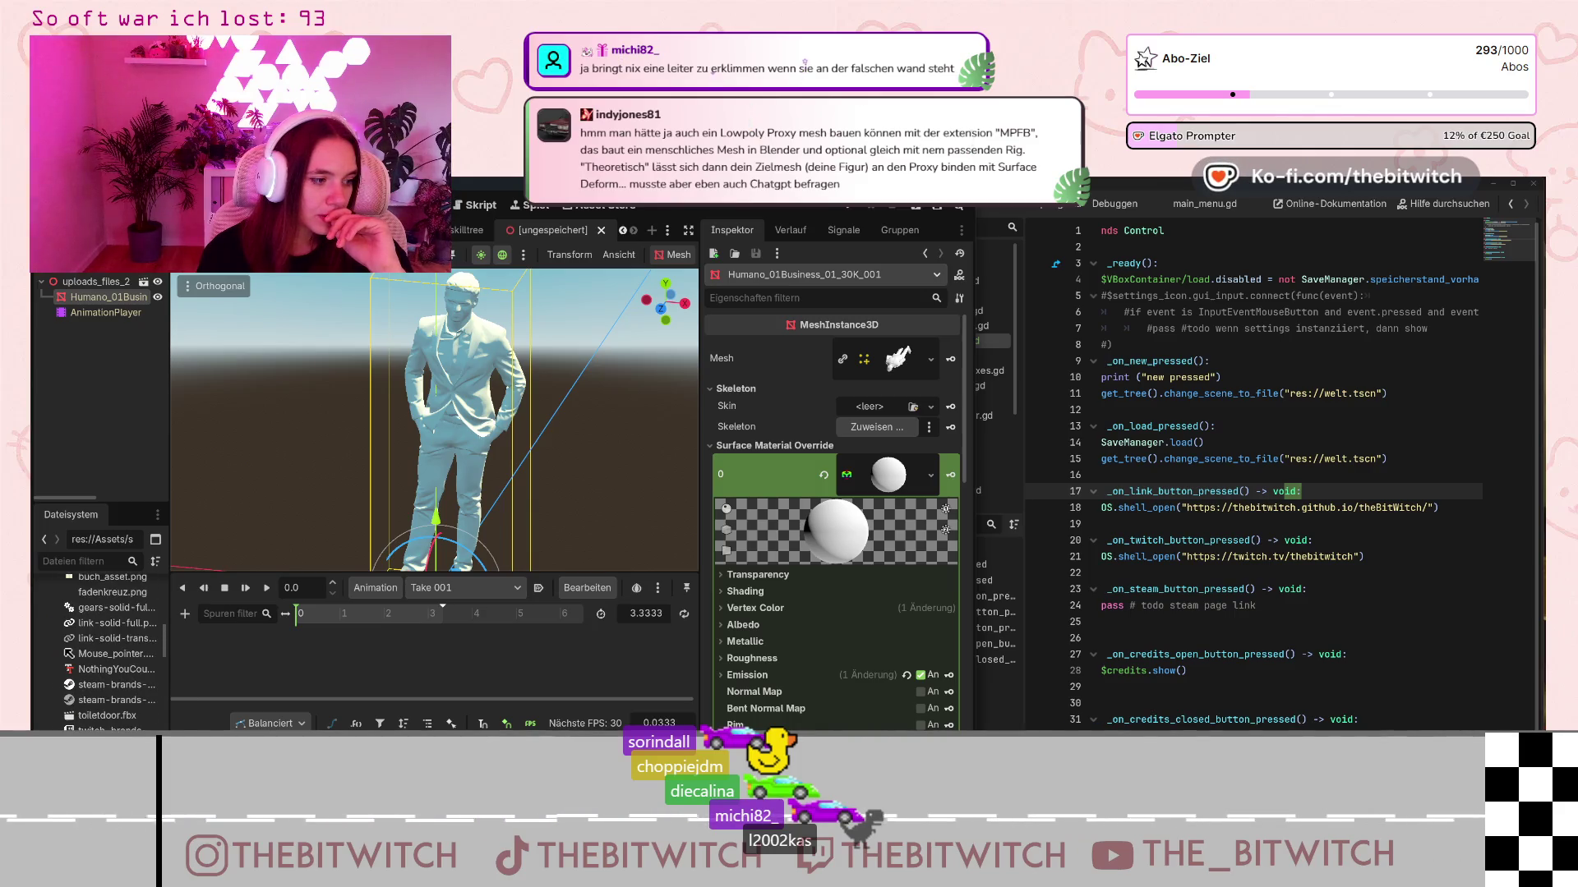
{"action": "key", "text": "Delete"}
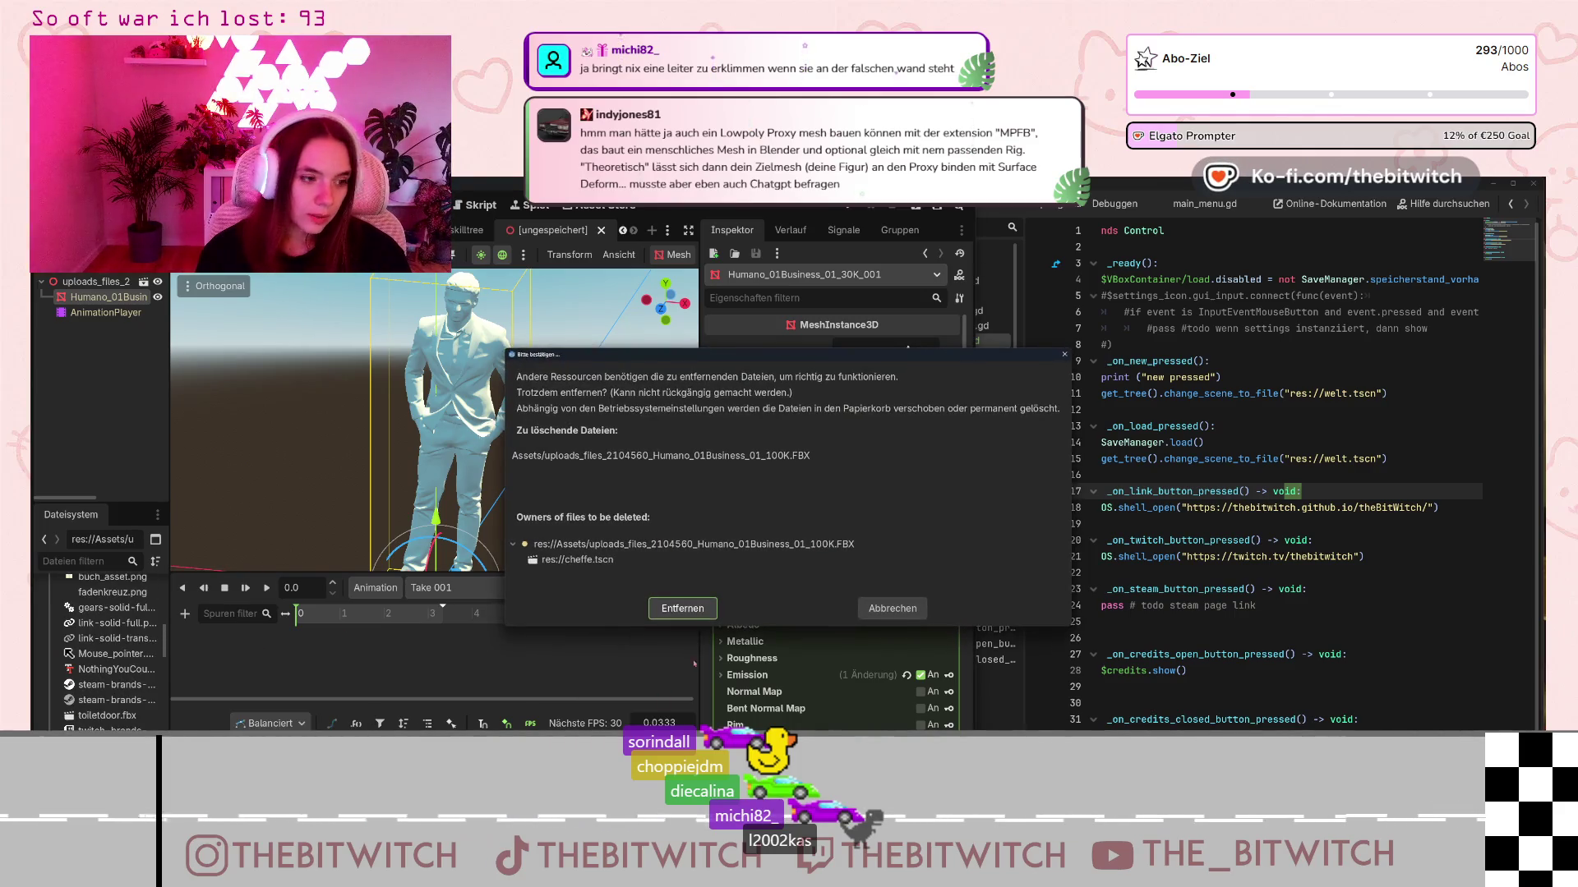
{"action": "left_click", "coordinate": [695, 612]}
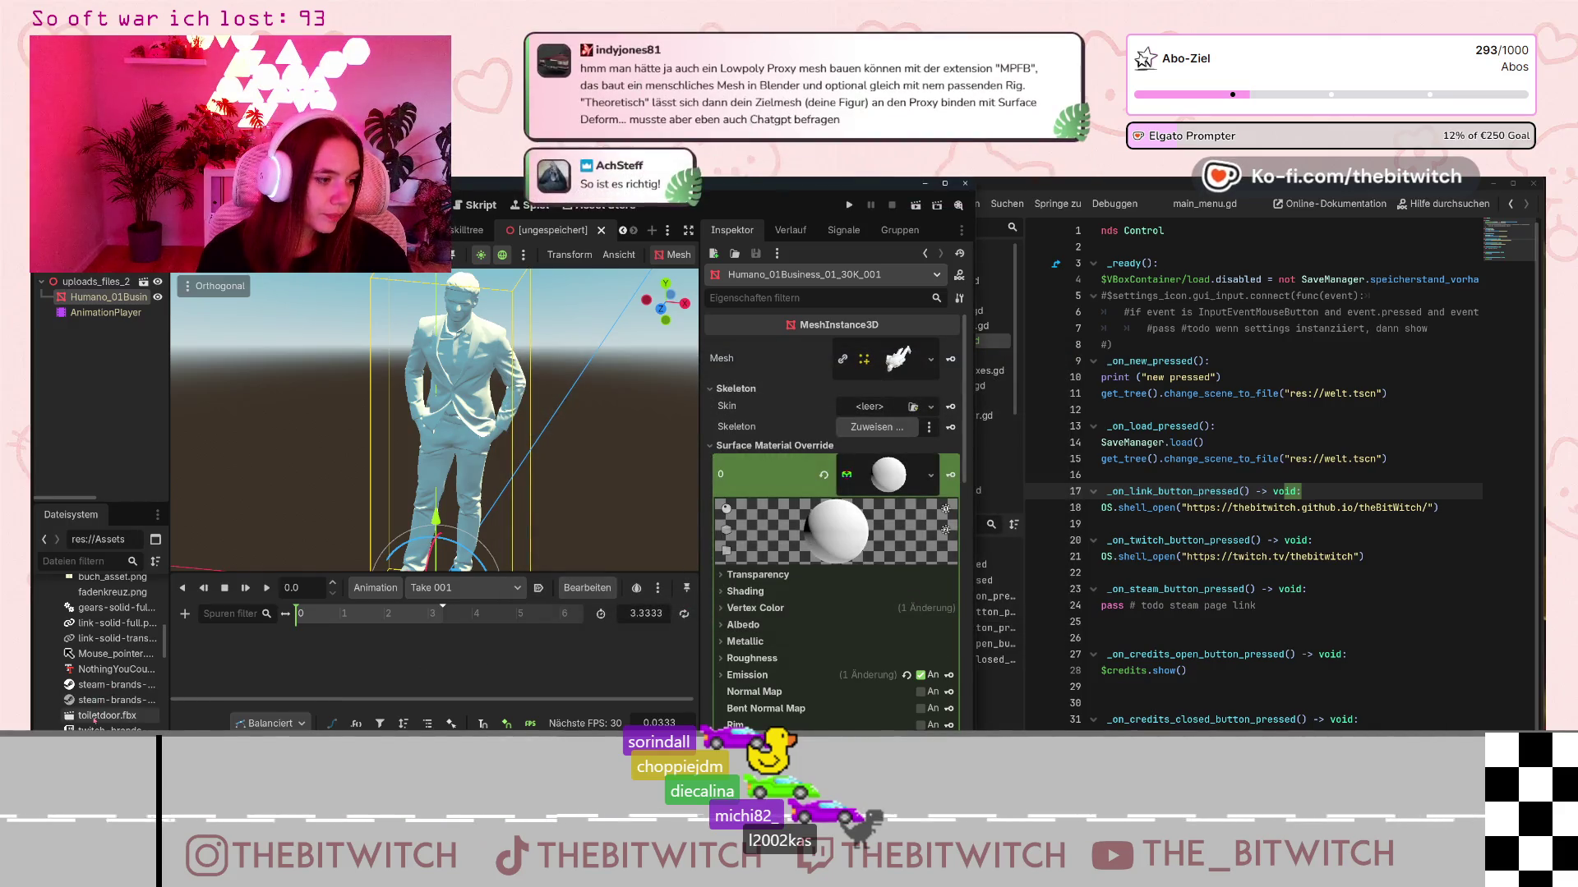
- Delete Maps/Humano_01Business_01.tres and close the unsaved figure scene tab
{"action": "scroll", "coordinate": [97, 723], "scroll_direction": "up", "scroll_amount": 5}
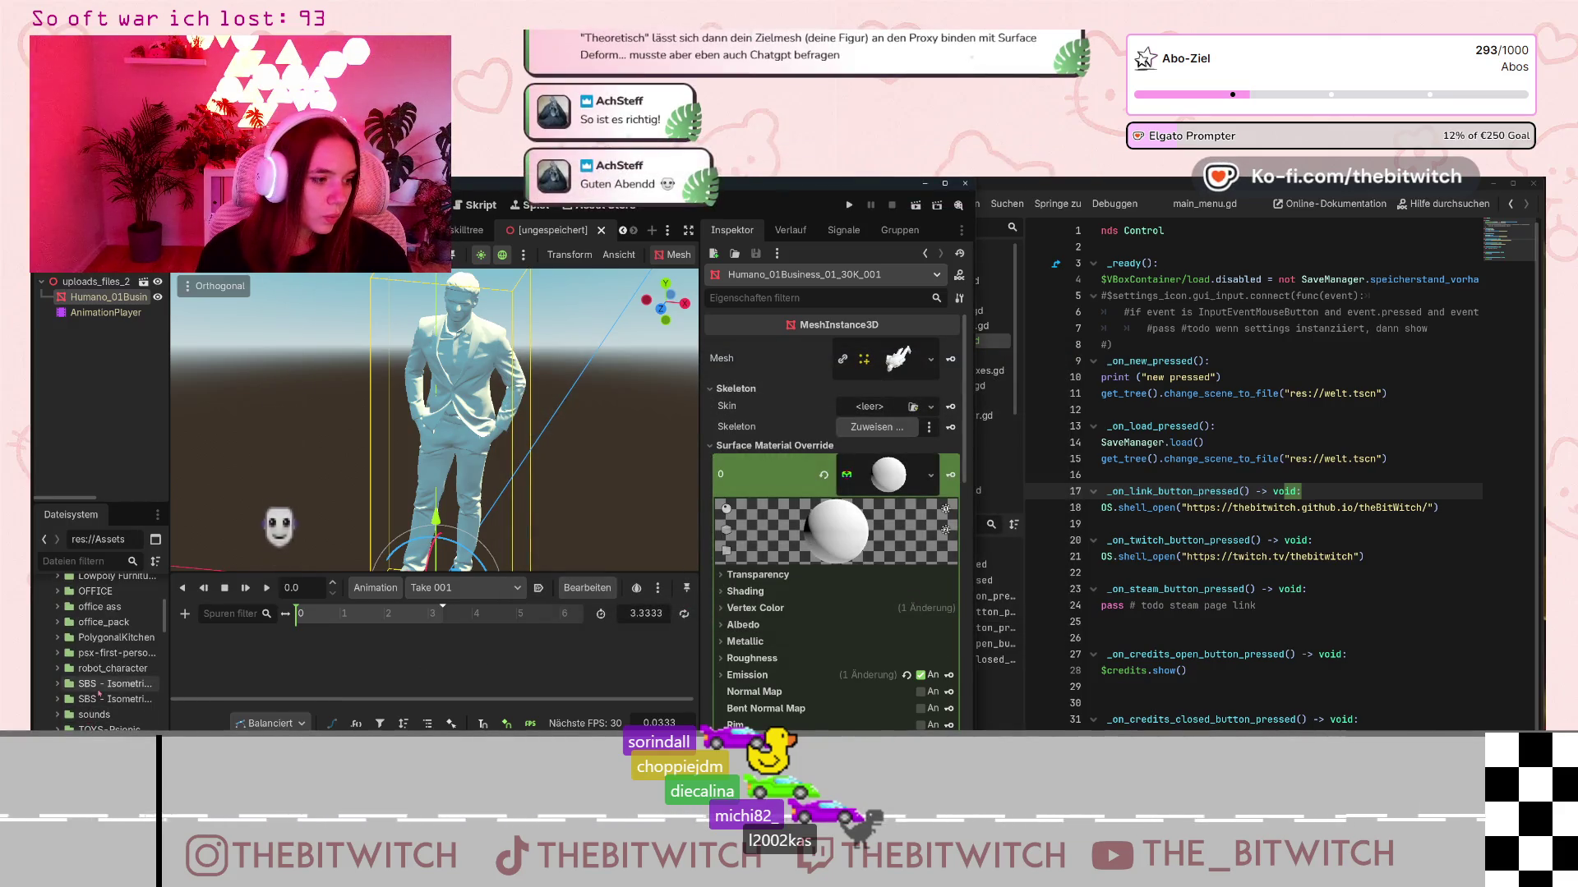
{"action": "scroll", "coordinate": [100, 692], "scroll_direction": "down", "scroll_amount": 5}
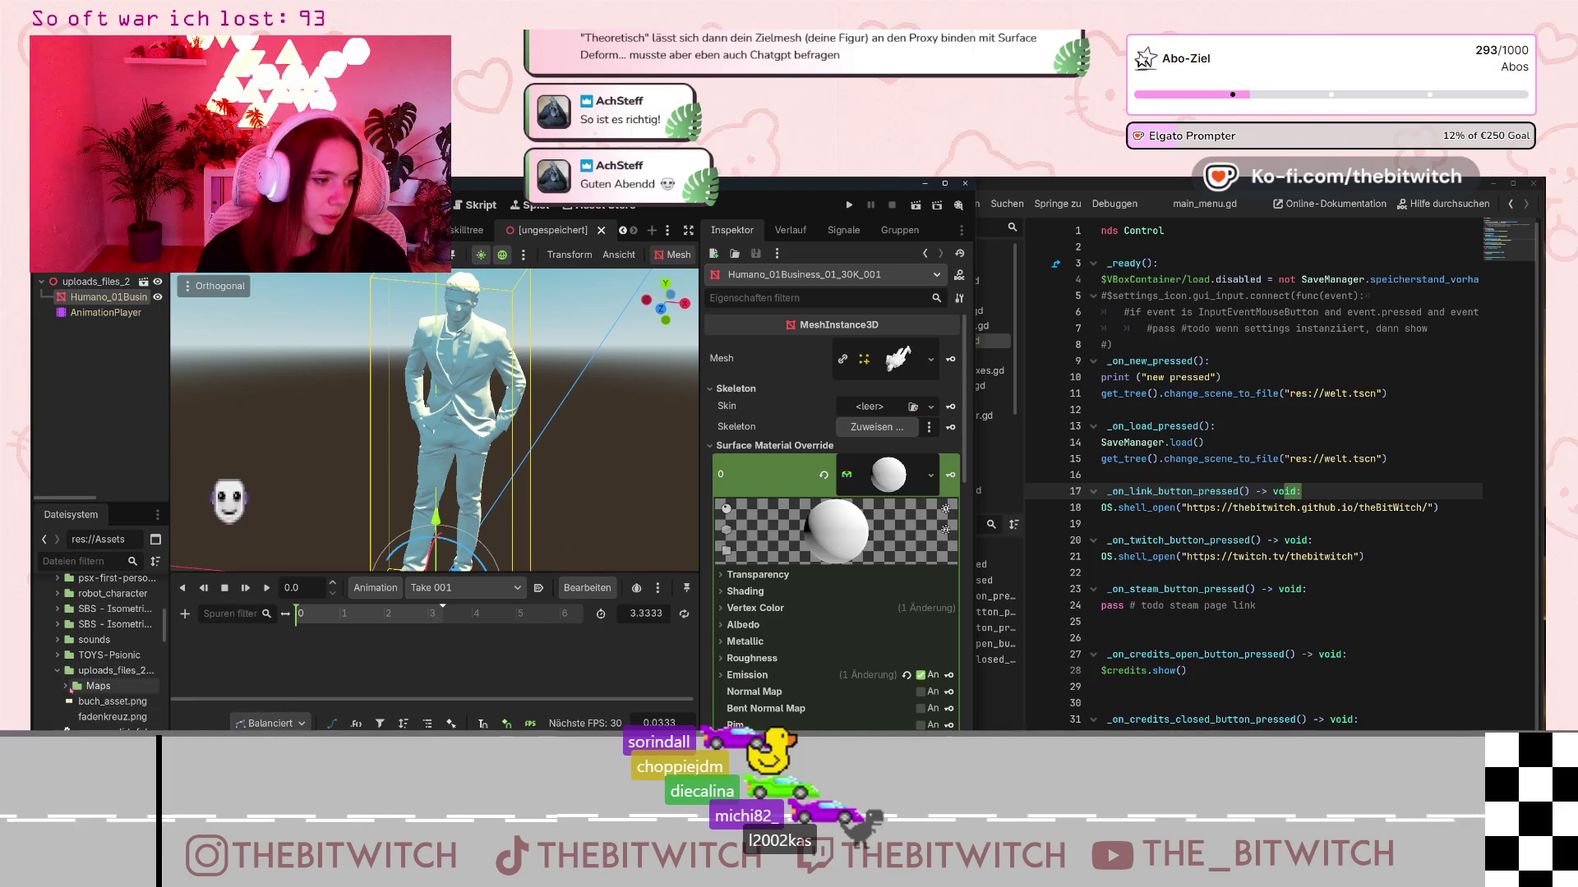
{"action": "left_click", "coordinate": [115, 702]}
{"action": "key", "text": "Delete"}
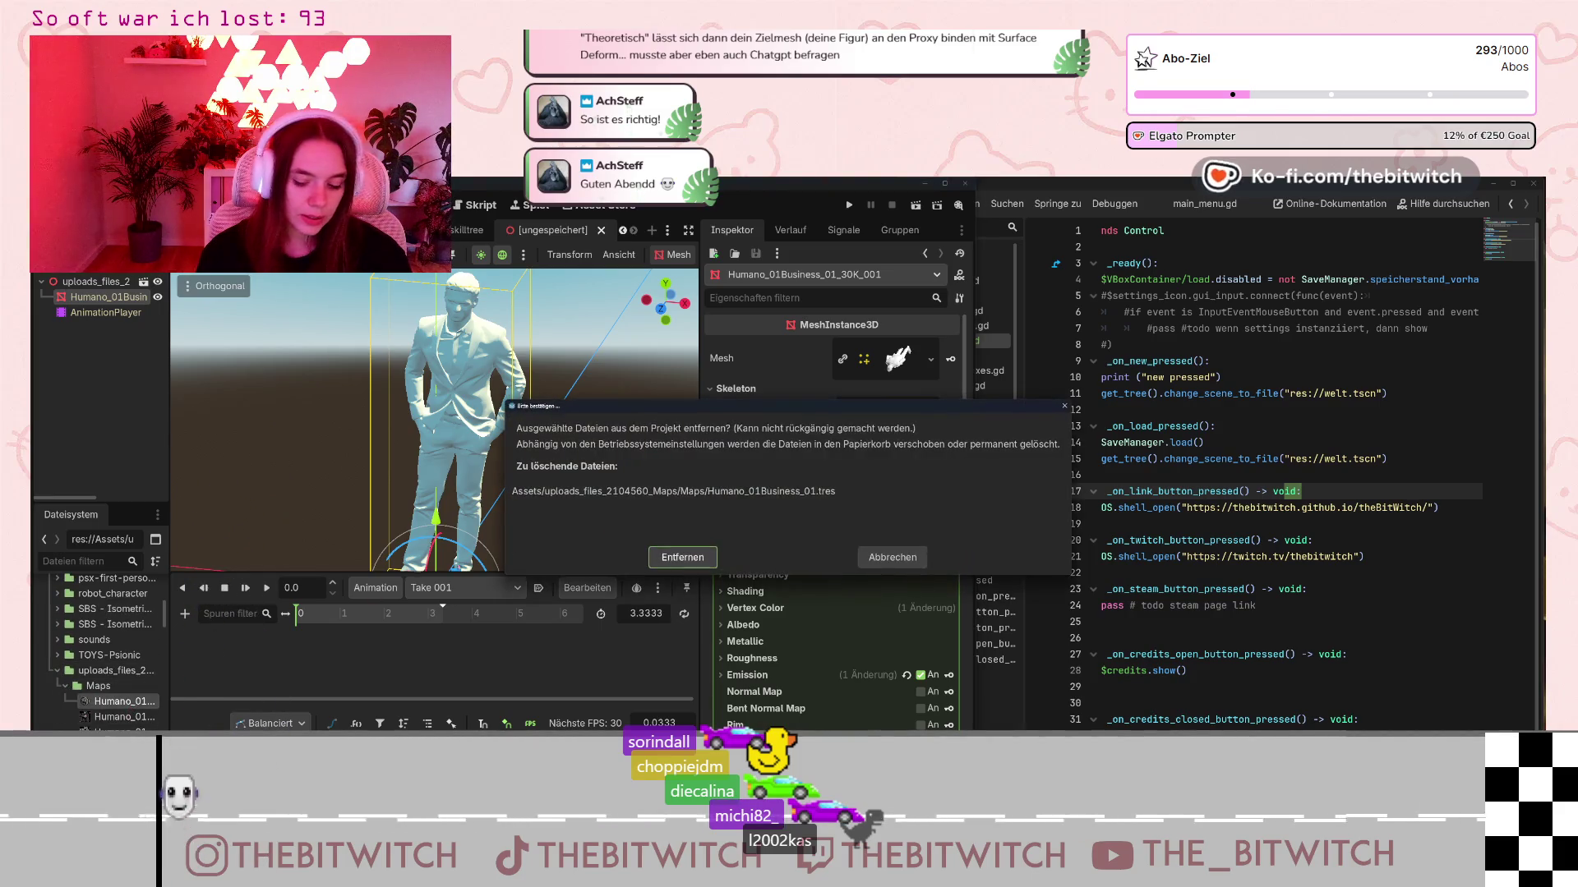
{"action": "left_click", "coordinate": [670, 559]}
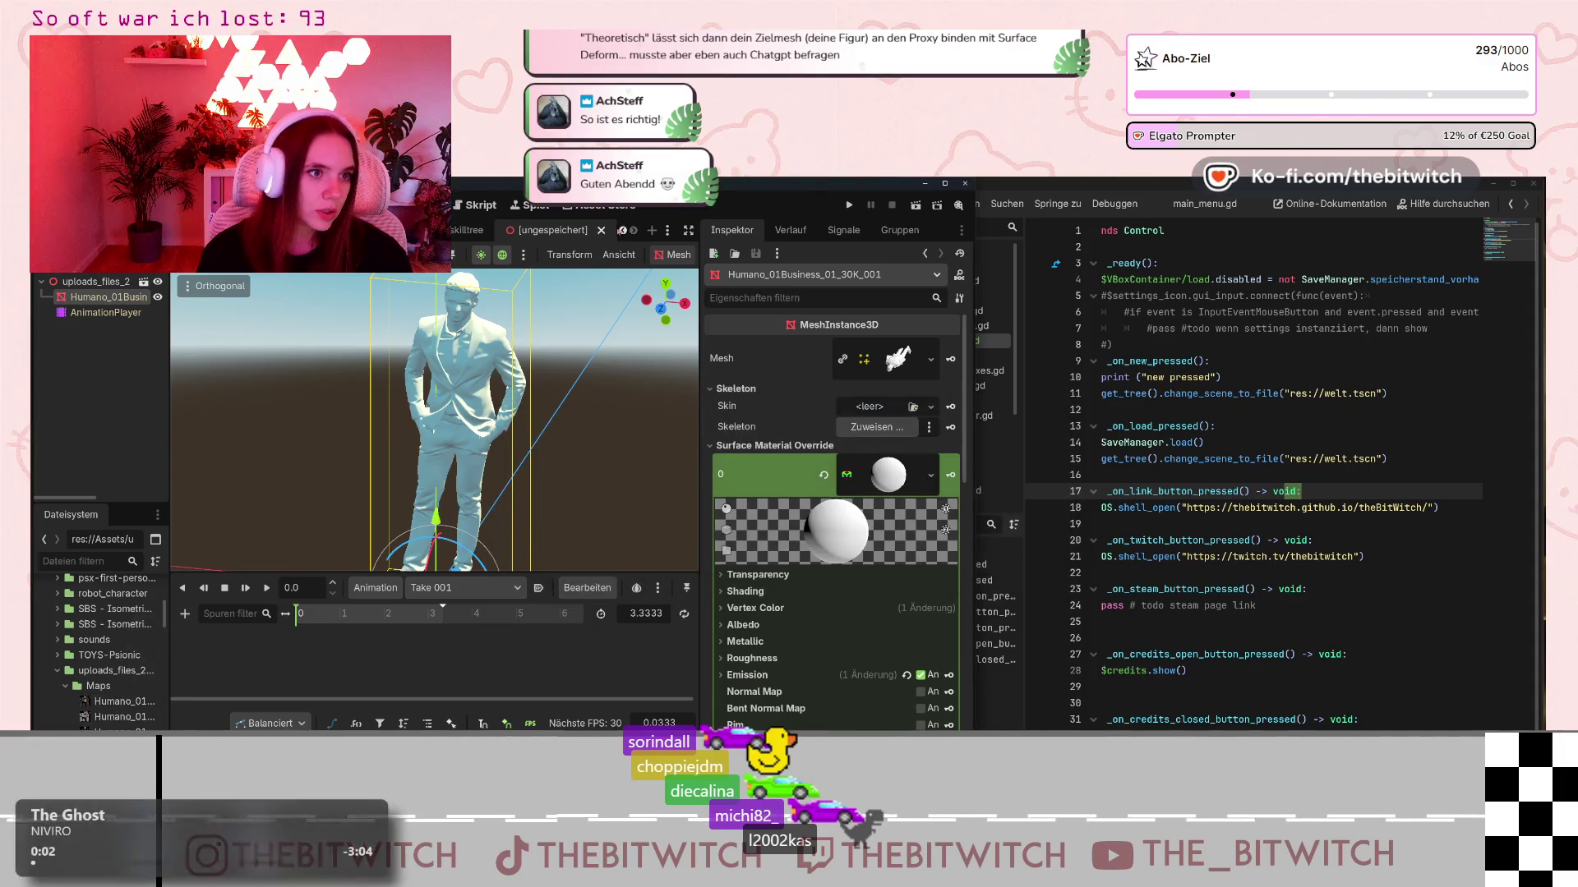
{"action": "left_click", "coordinate": [601, 230]}
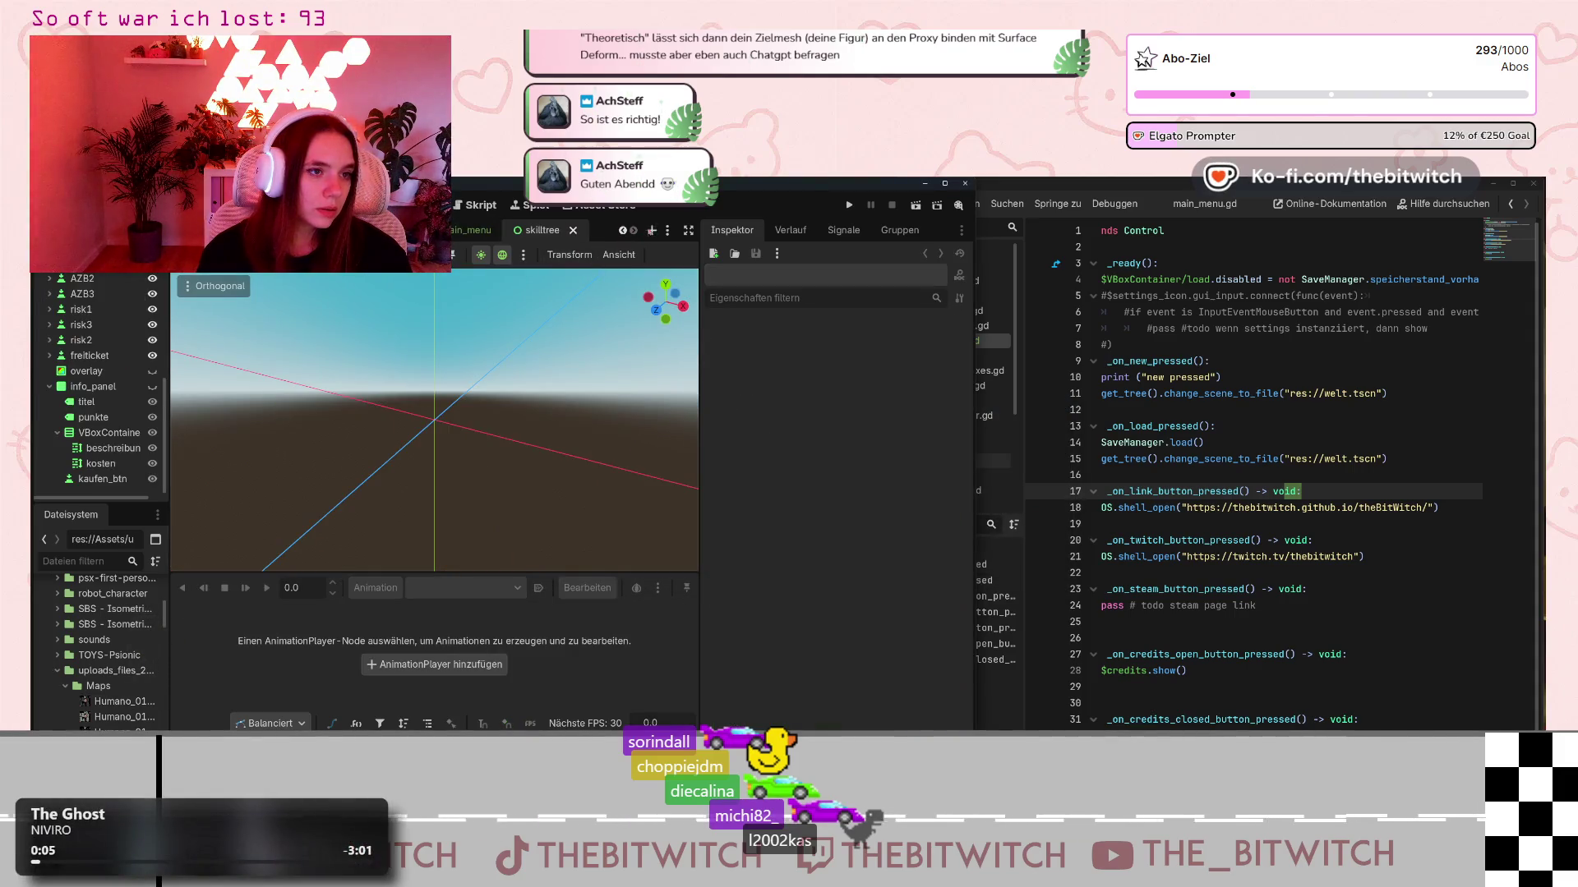
- Switch to the office scene and open the uploads_files figure node with 'Im Editor öffnen'
{"action": "left_click", "coordinate": [622, 230]}
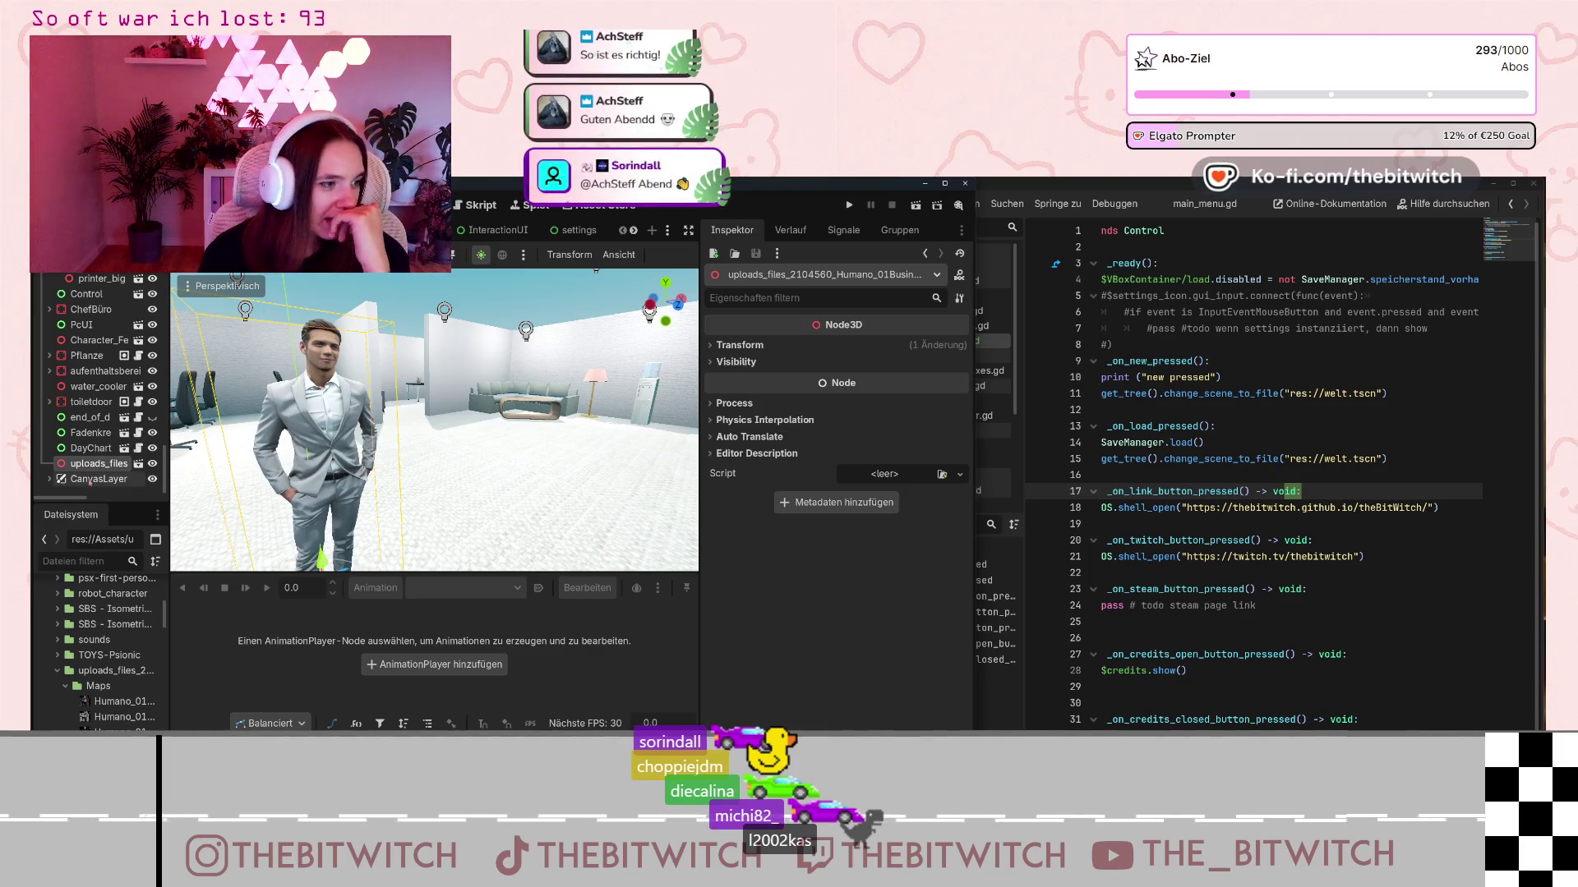
{"action": "right_click", "coordinate": [90, 465]}
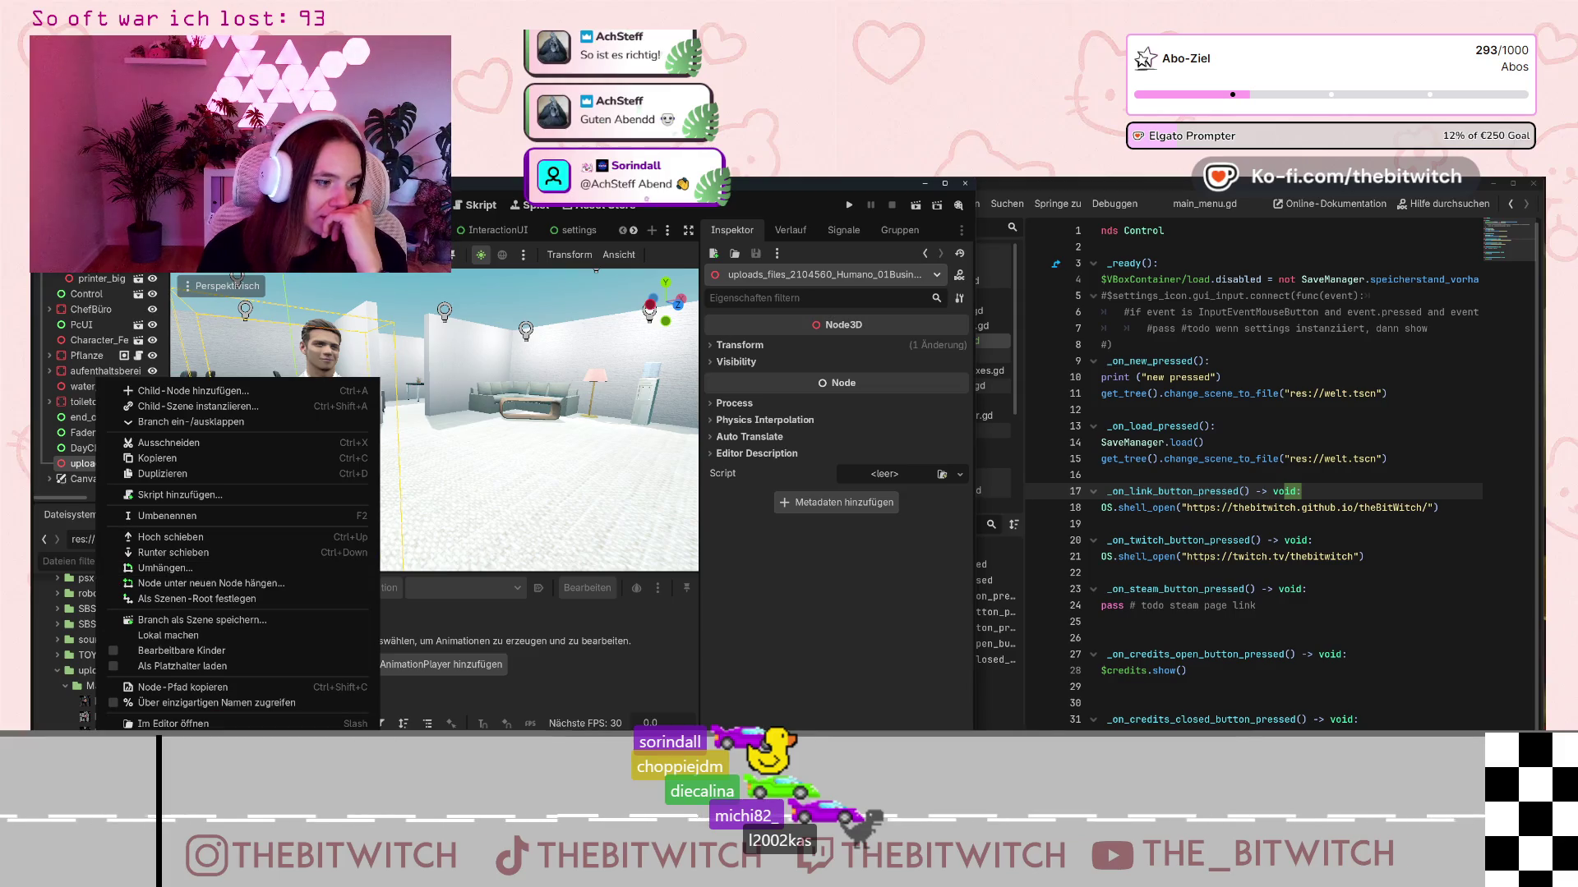
{"action": "left_click", "coordinate": [172, 723]}
{"action": "left_click", "coordinate": [719, 507]}
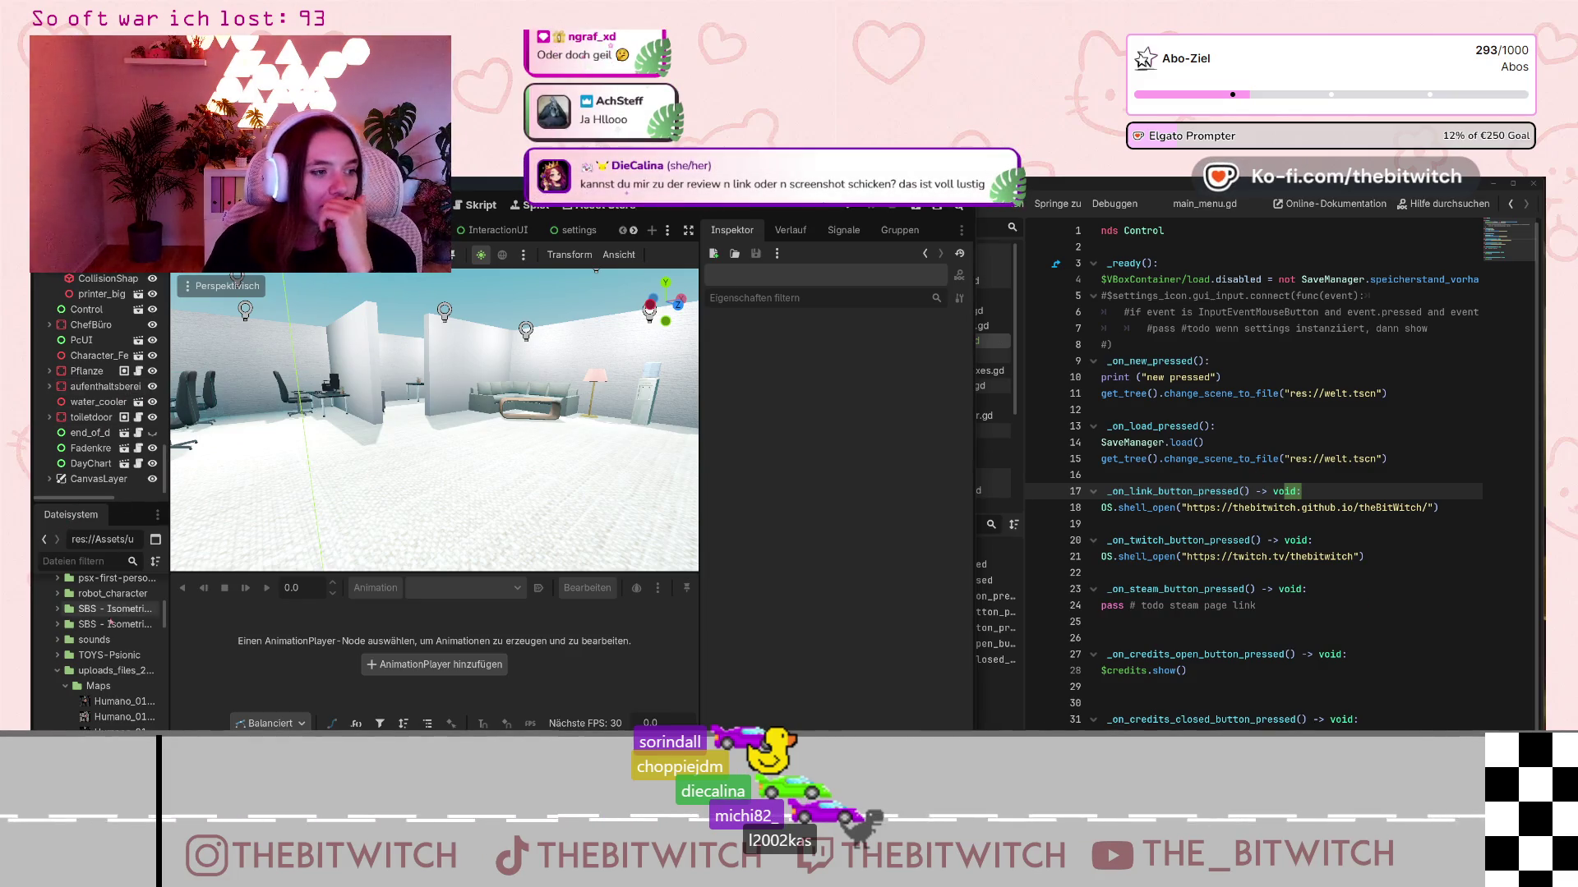
- Scroll through the Maps files in the FileSystem dock
{"action": "scroll", "coordinate": [154, 671], "scroll_direction": "down", "scroll_amount": 5}
{"action": "scroll", "coordinate": [153, 671], "scroll_direction": "down", "scroll_amount": 5}
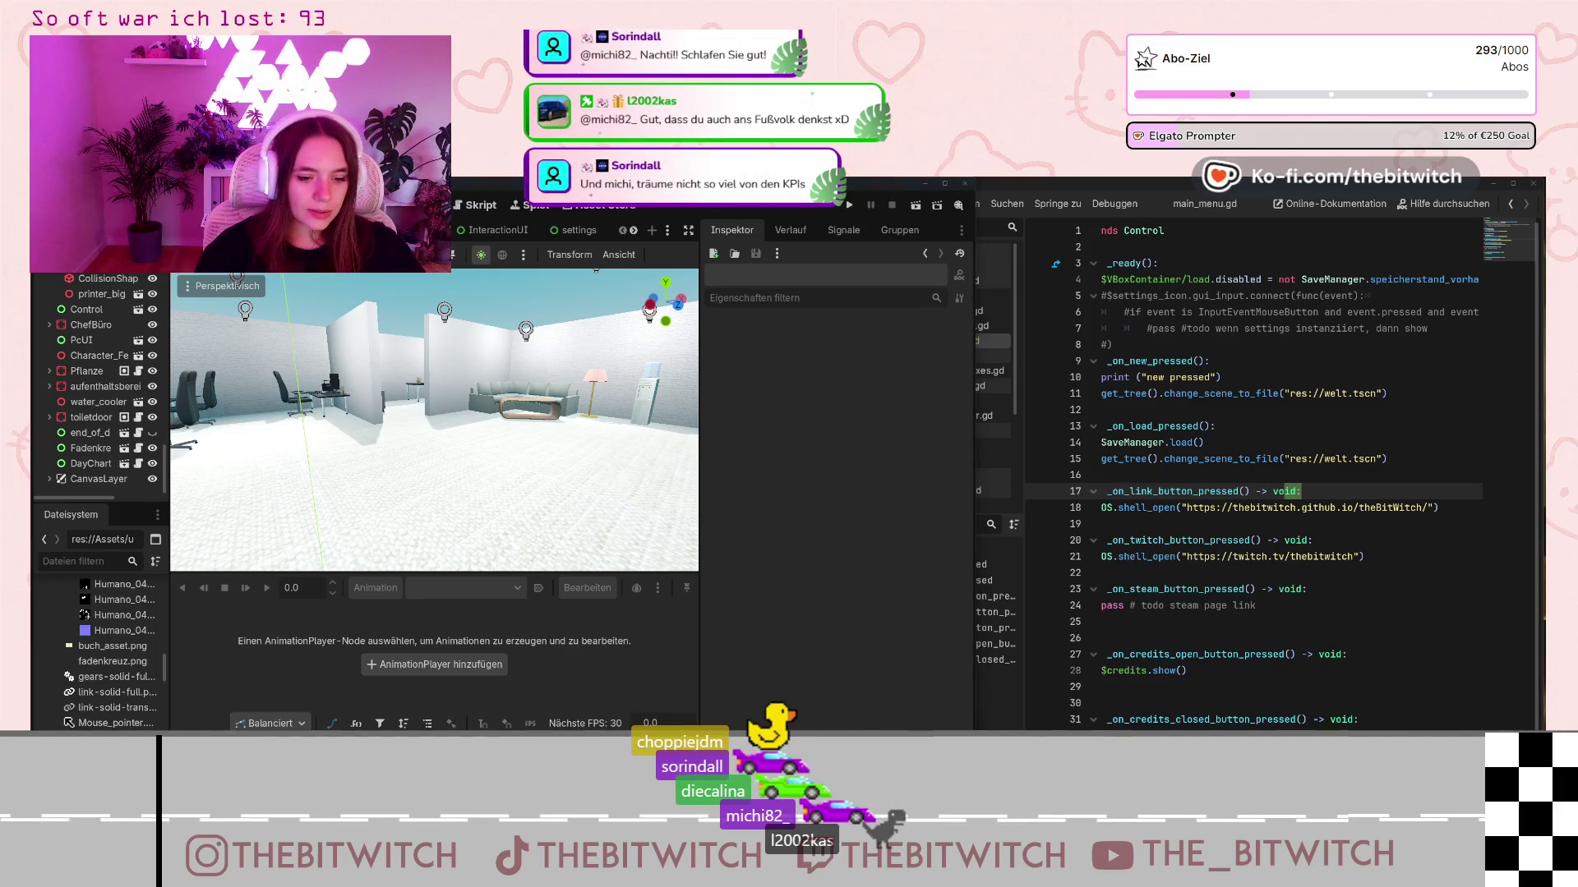
- Search for 'godot creating skeleton' in a new browser tab
{"action": "key", "text": "alt+Tab"}
{"action": "key", "text": "ctrl+t"}
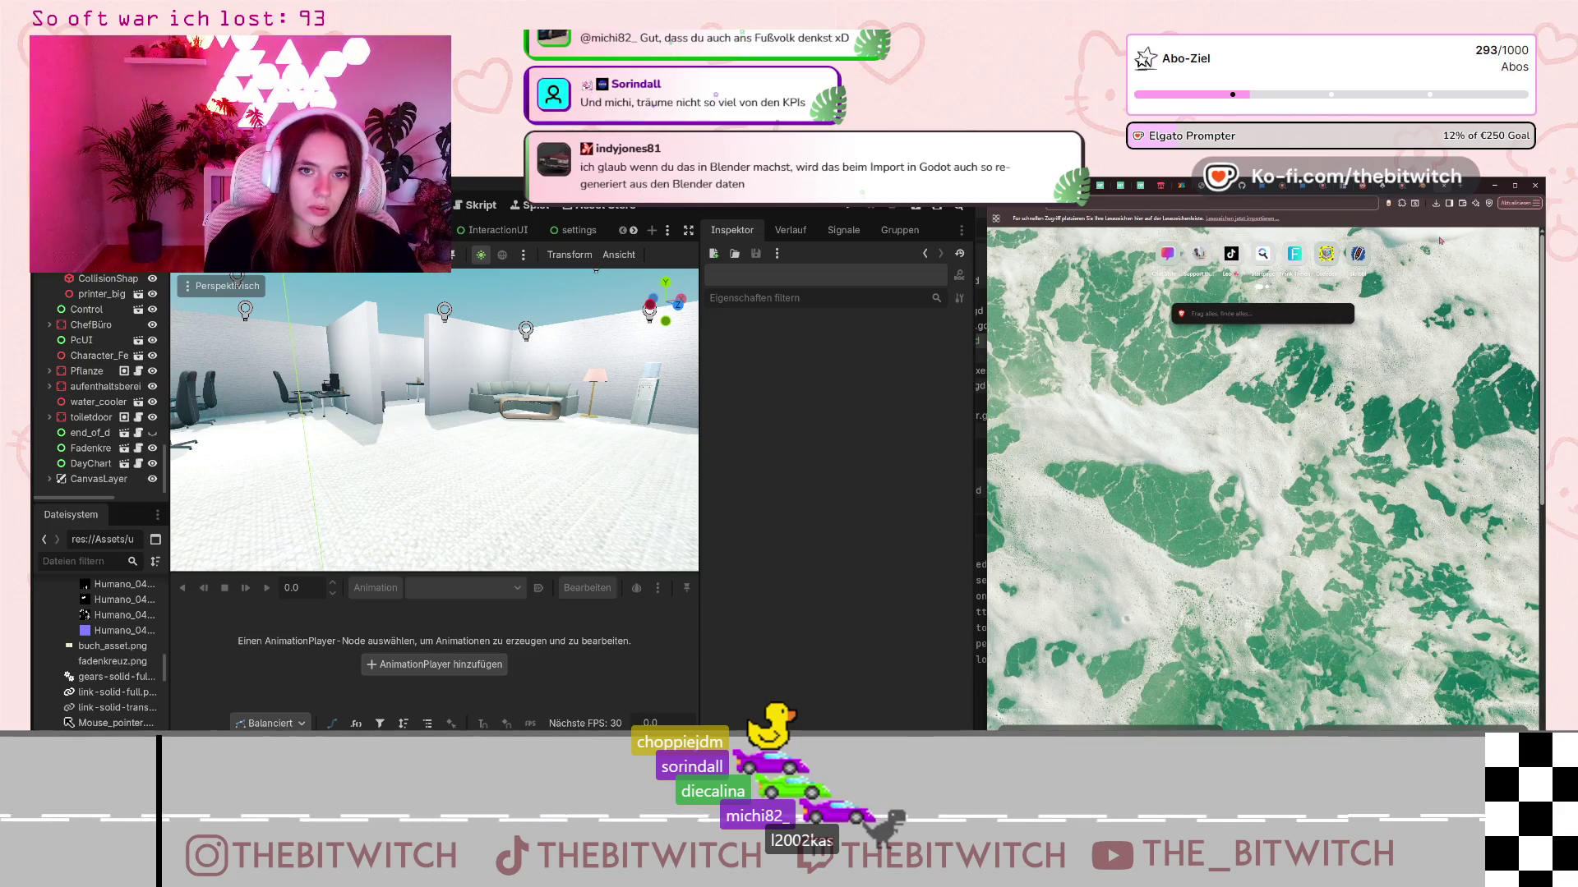
{"action": "type", "text": "cotti"}
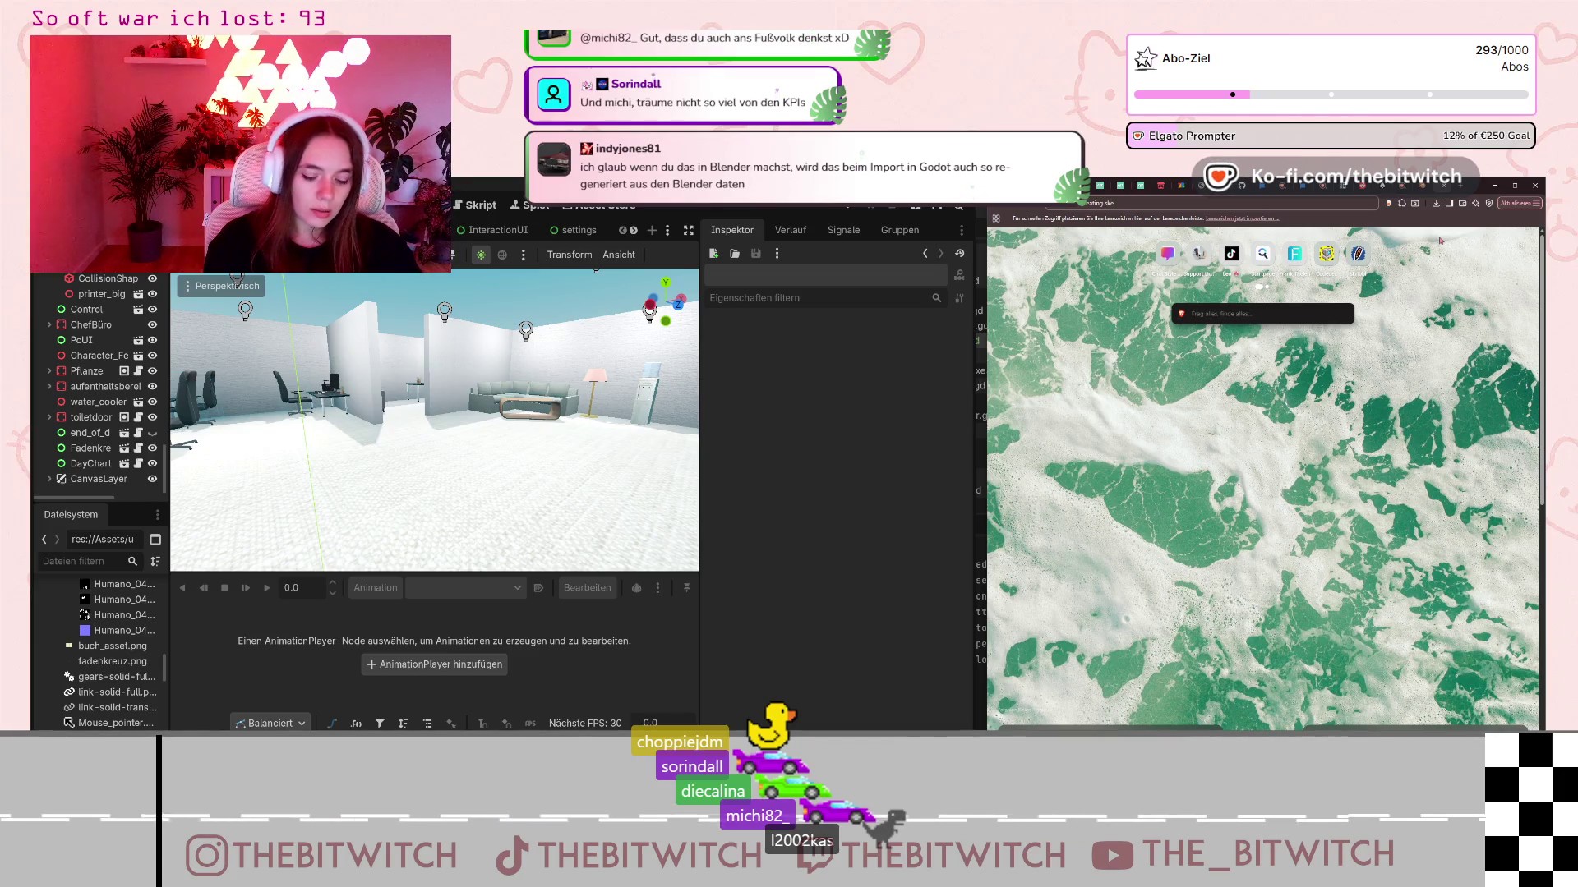
{"action": "key", "text": "Return"}
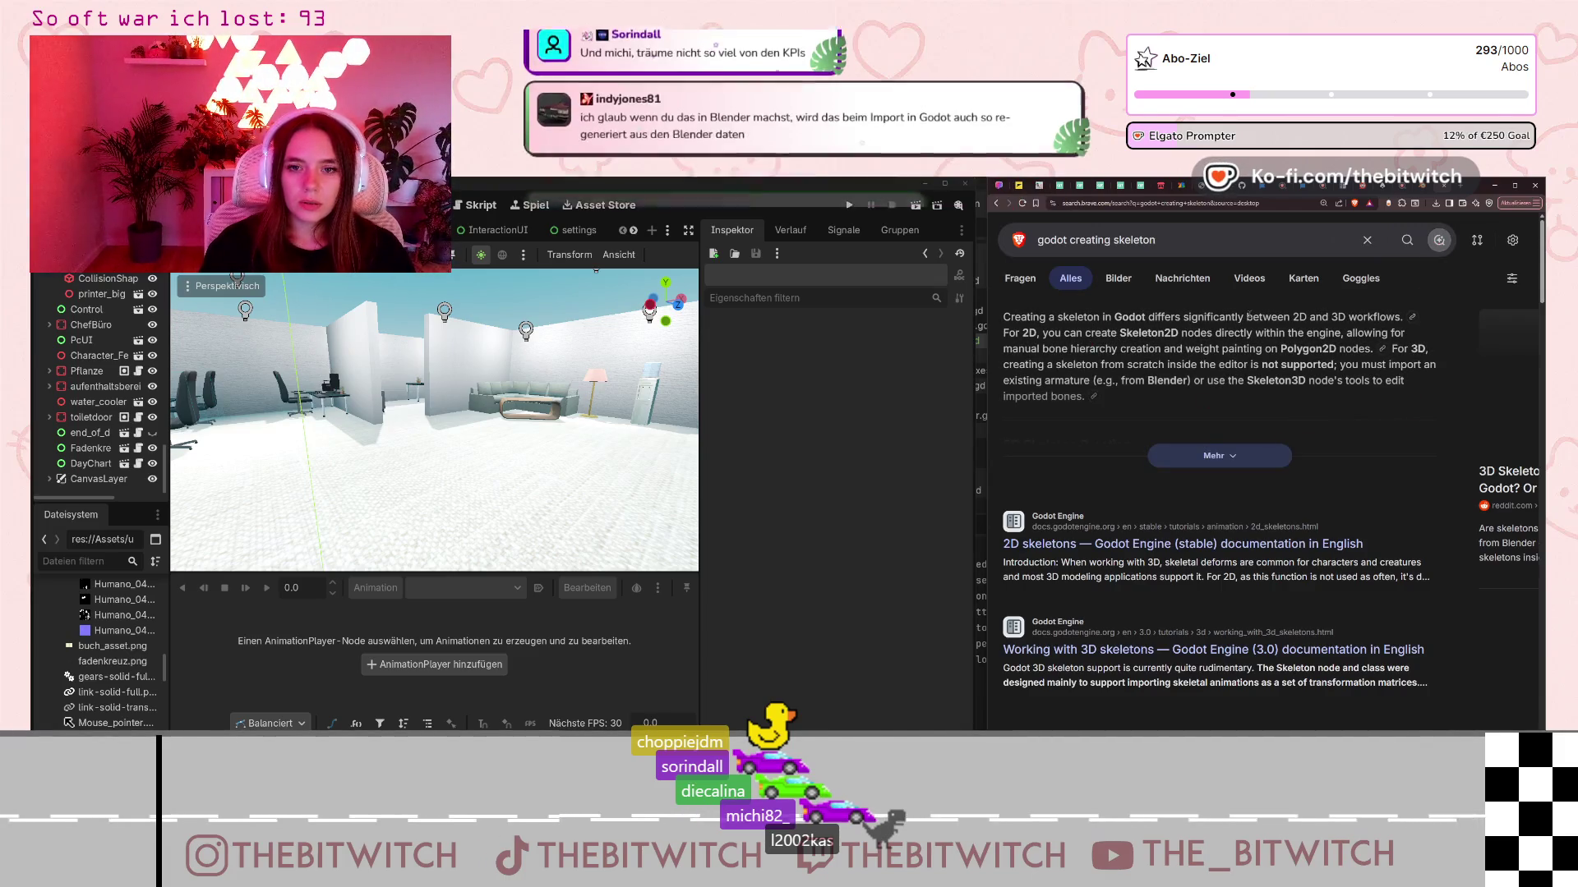
- Refine the query to 'godot creating 3d skeleton' and highlight the AI answer's Godot and Maya notes
{"action": "left_click", "coordinate": [1116, 243]}
{"action": "type", "text": "3d"}
{"action": "key", "text": "Return"}
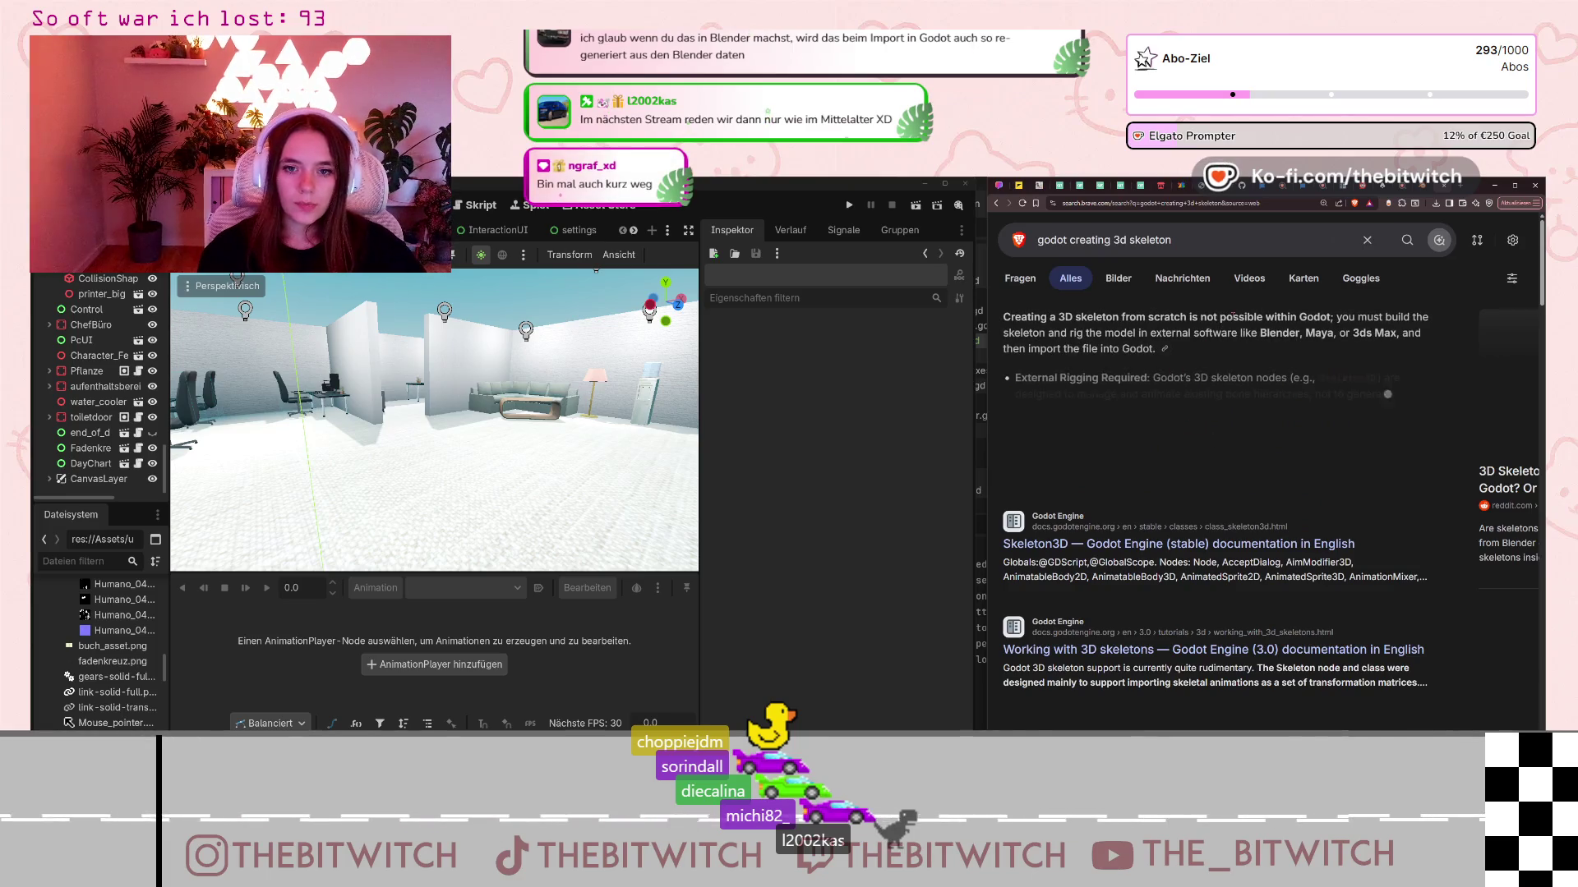
{"action": "left_click_drag", "start_coordinate": [1174, 317], "coordinate": [1333, 317]}
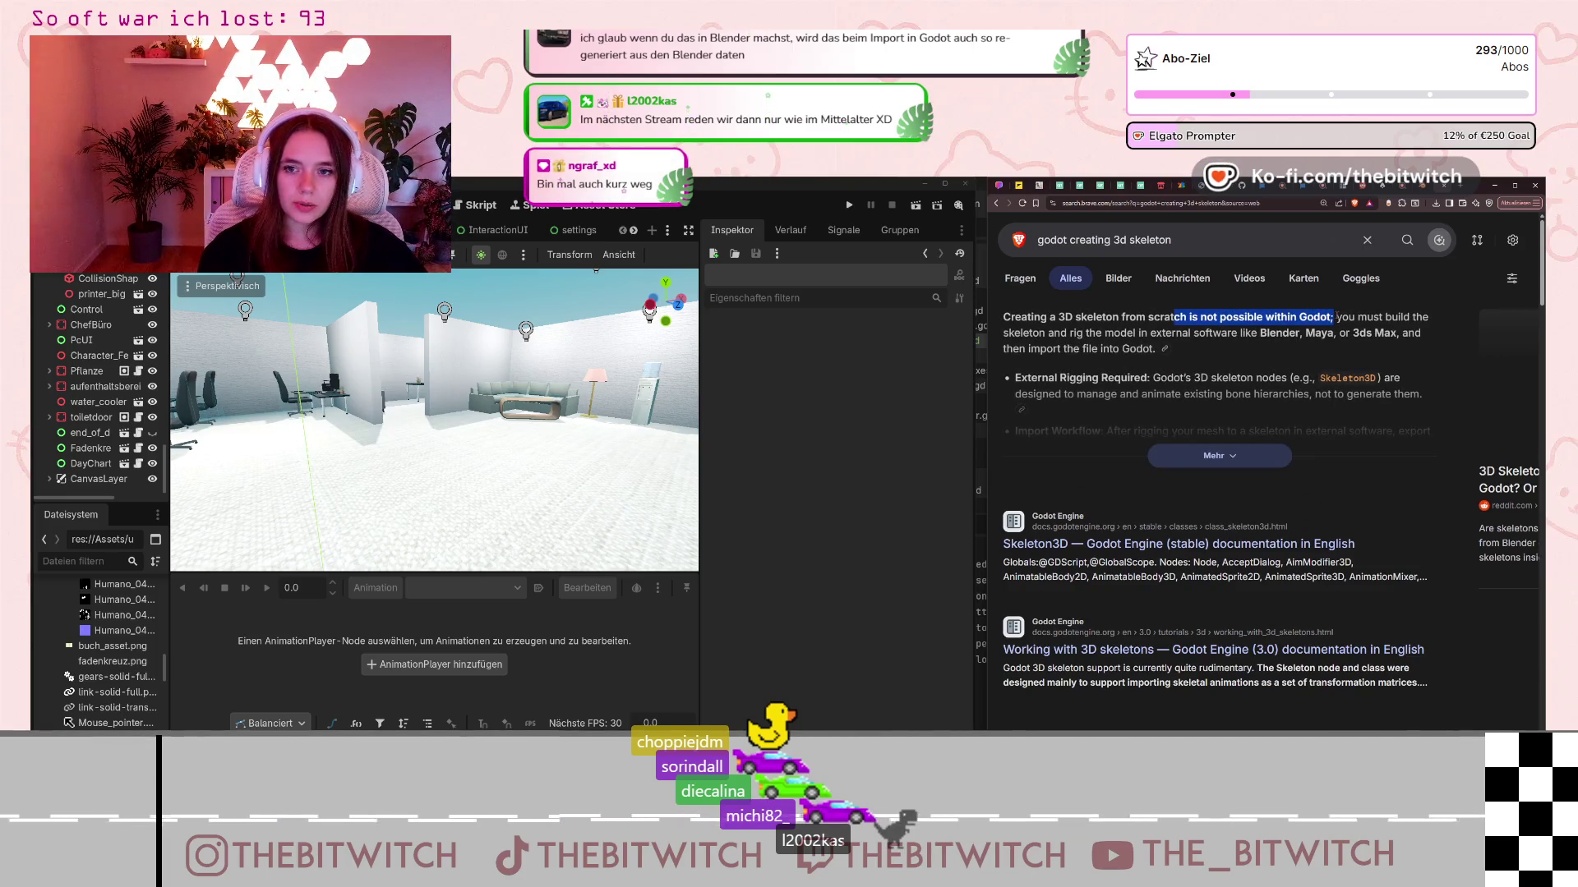
{"action": "left_click", "coordinate": [1274, 328]}
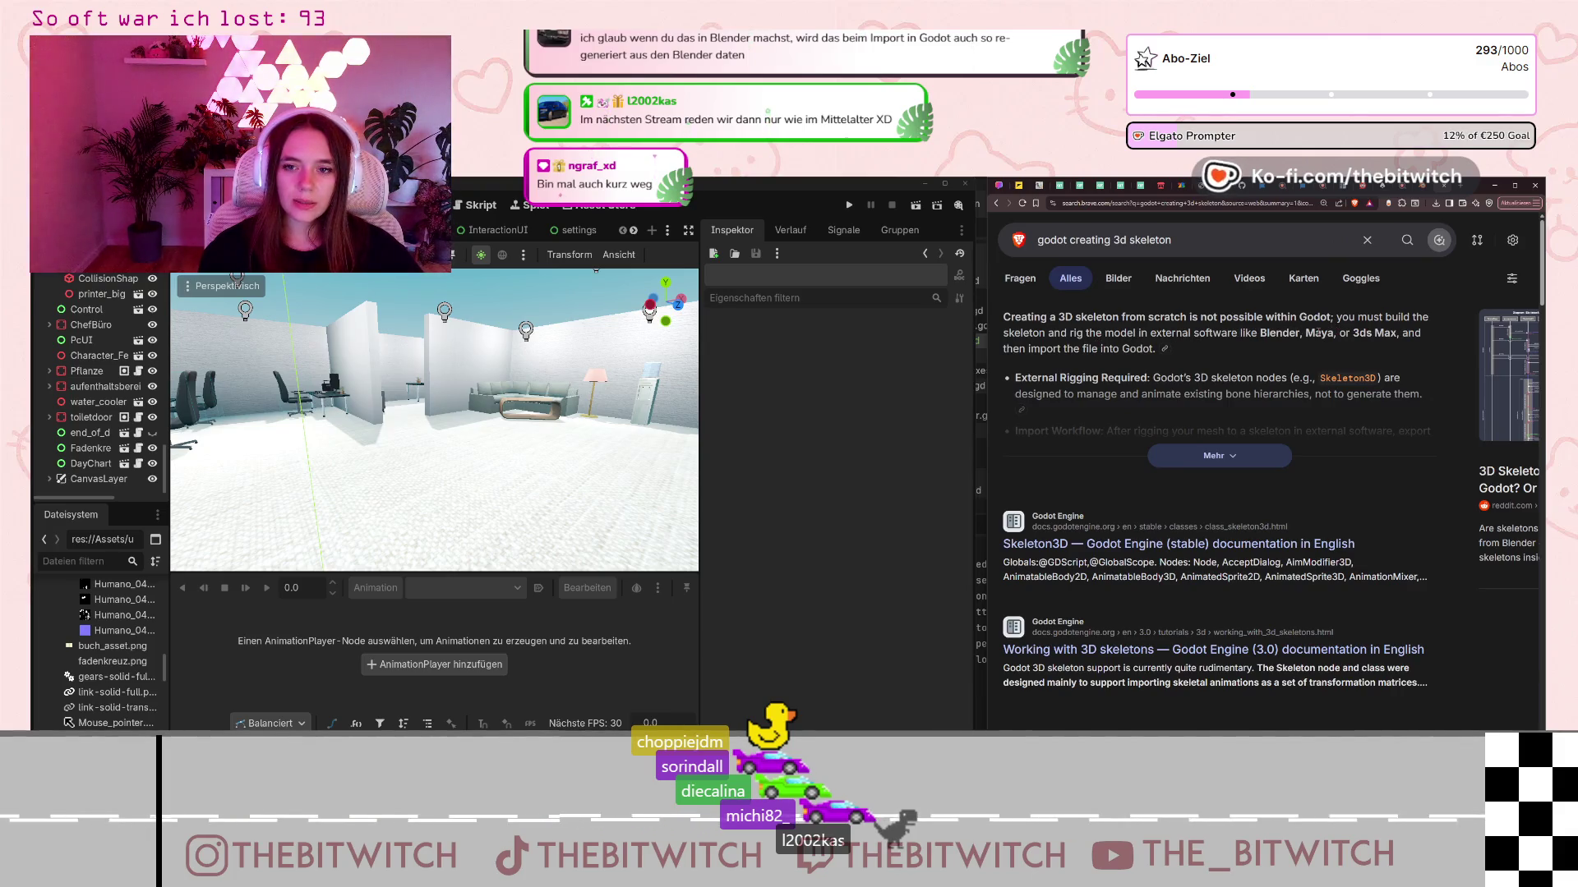
{"action": "left_click_drag", "start_coordinate": [1305, 333], "coordinate": [1350, 332]}
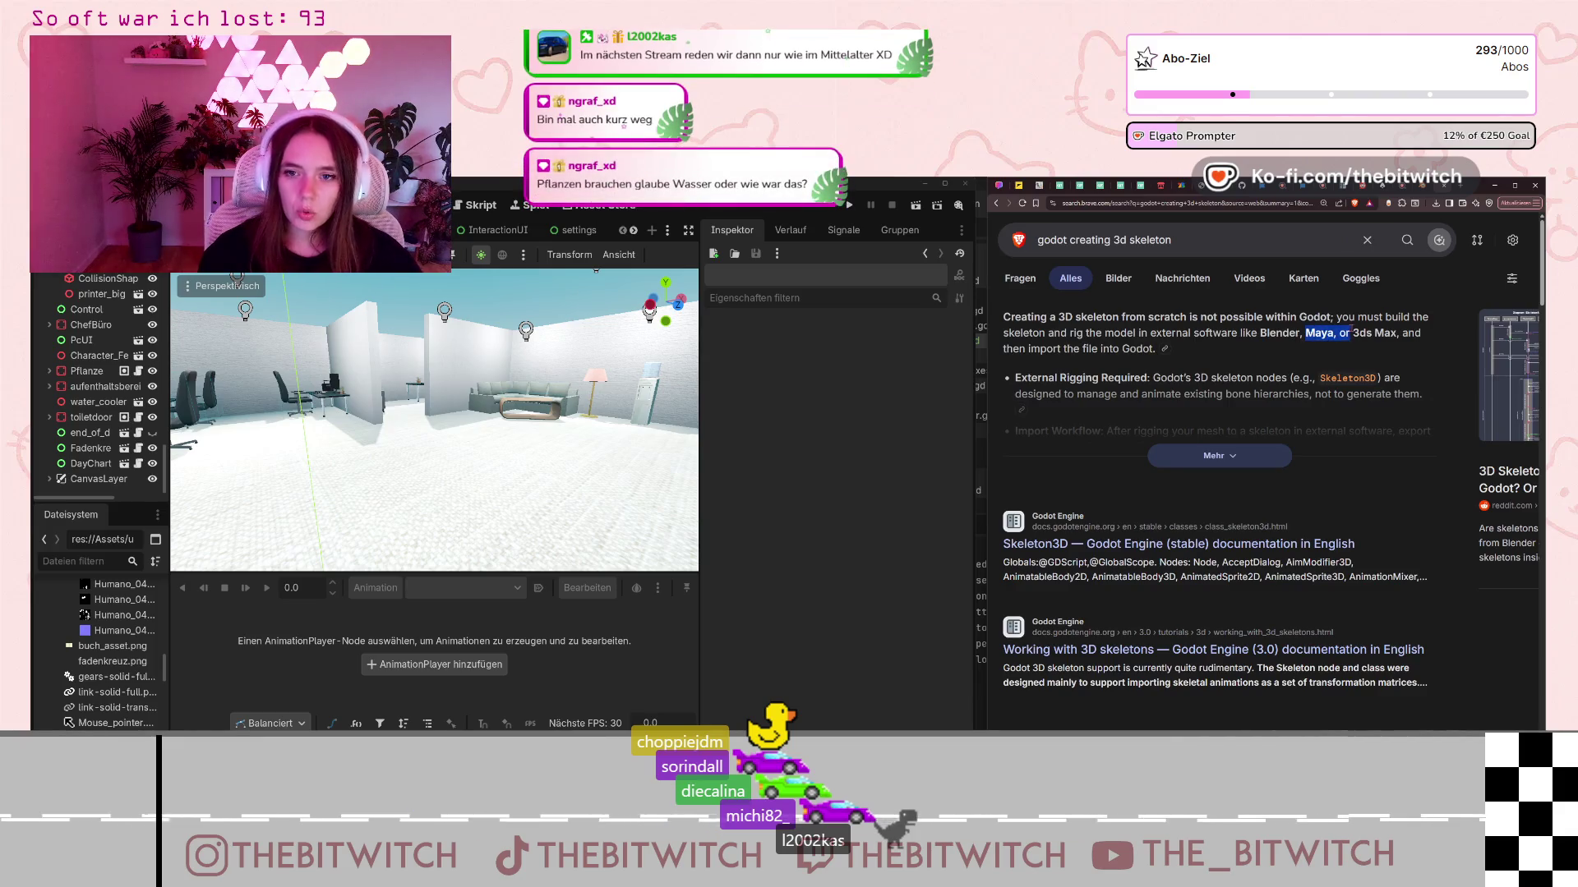
- Scroll past the videos and open the Reddit thread '3D Skeletons from scratch - possible inside Godot?'
{"action": "left_click", "coordinate": [1350, 333]}
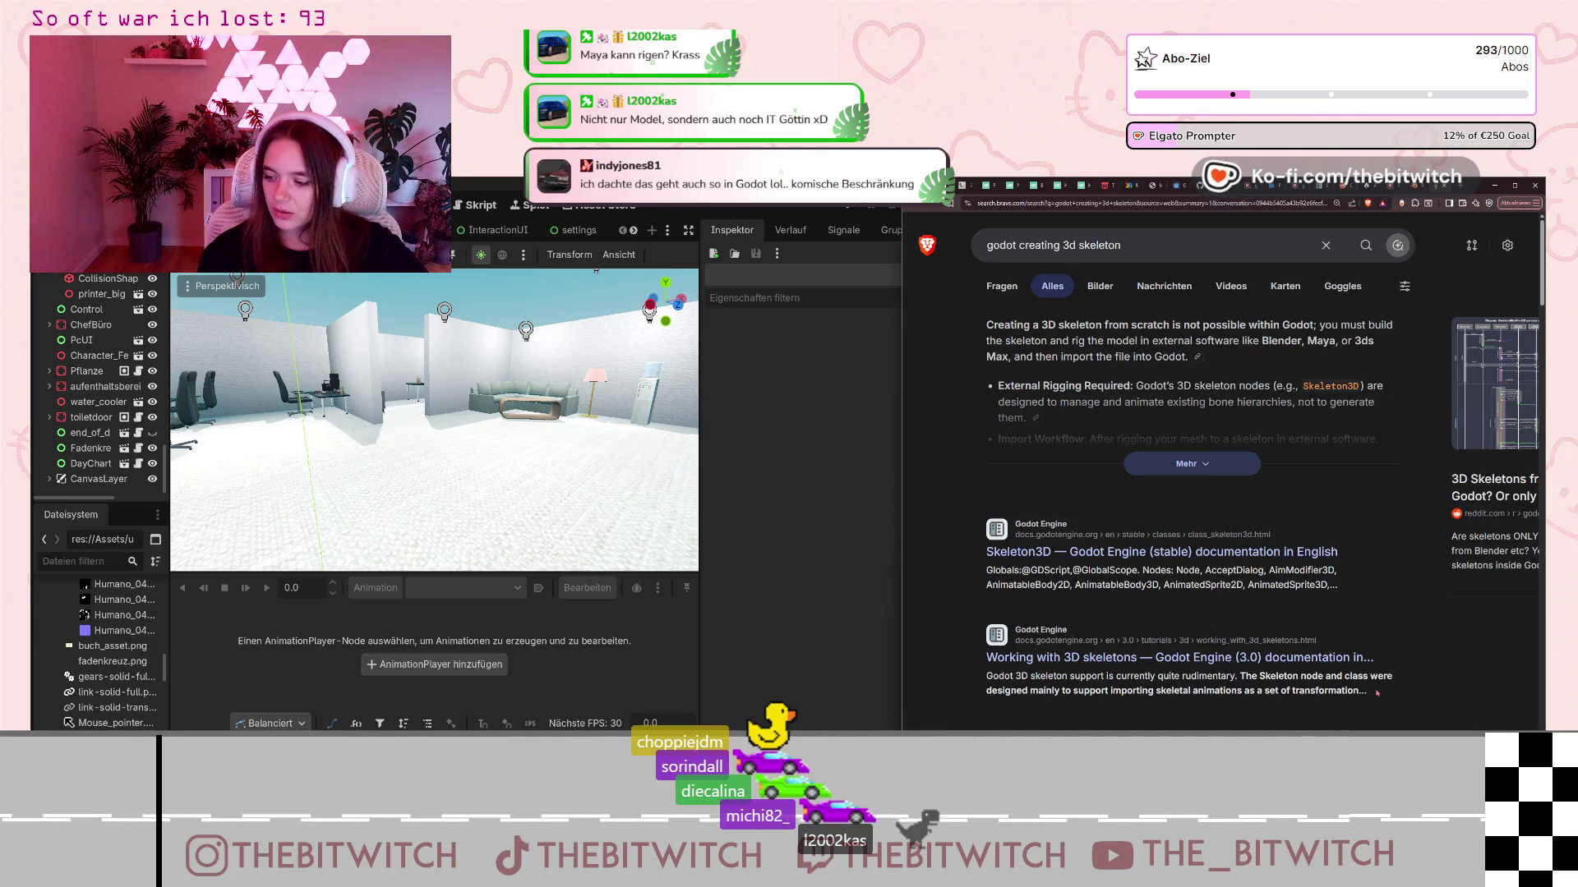
{"action": "scroll", "coordinate": [1318, 644], "scroll_direction": "down", "scroll_amount": 1}
{"action": "scroll", "coordinate": [1318, 644], "scroll_direction": "down", "scroll_amount": 6}
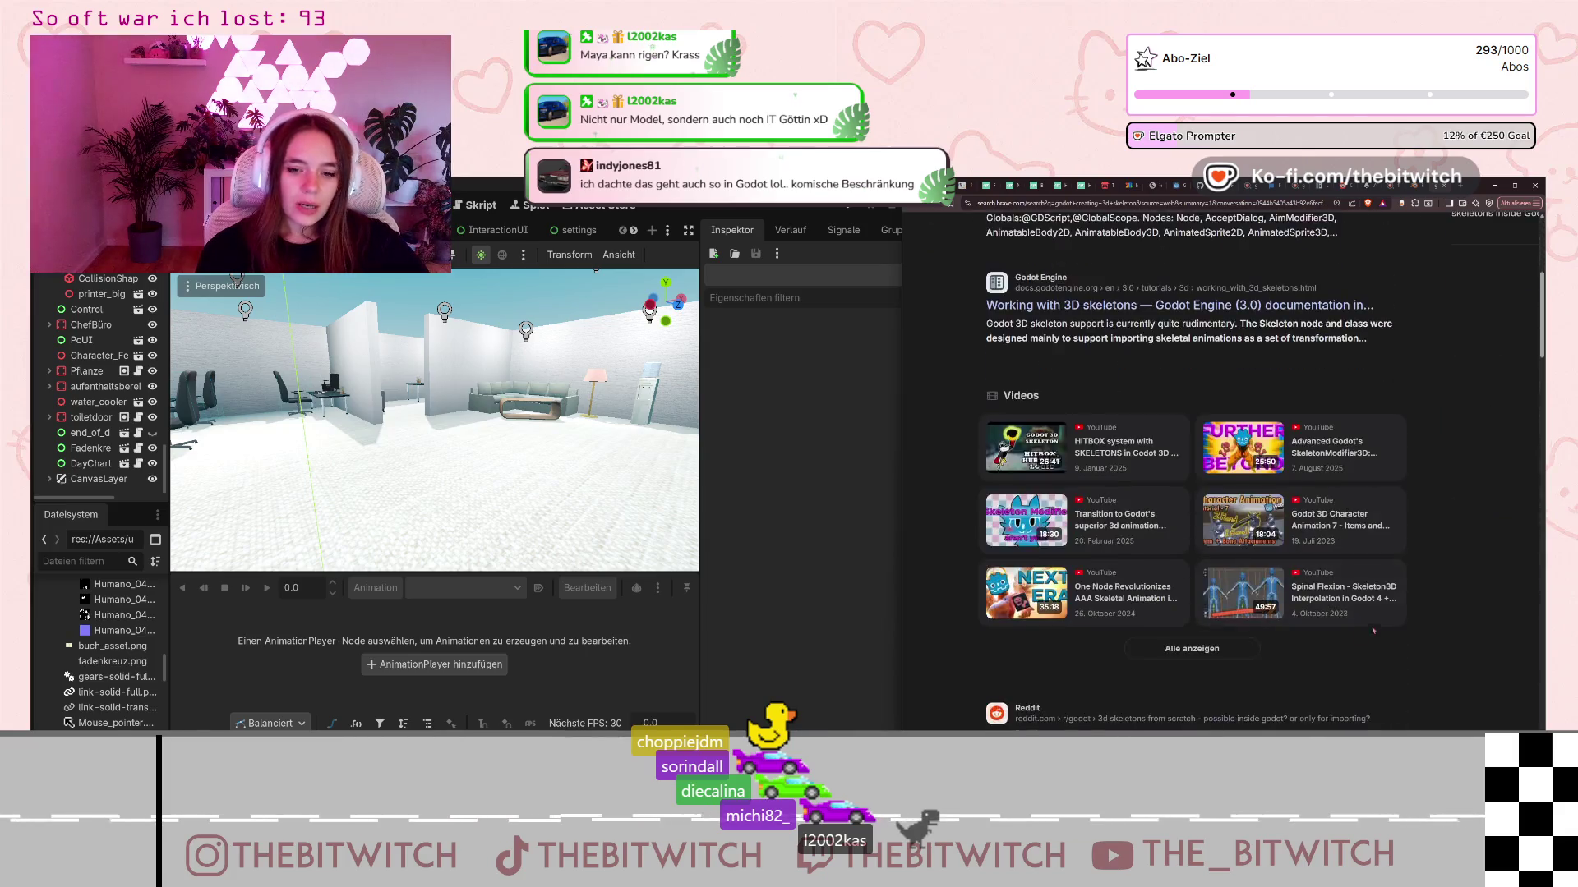
{"action": "scroll", "coordinate": [1397, 609], "scroll_direction": "down", "scroll_amount": 1}
{"action": "scroll", "coordinate": [1397, 609], "scroll_direction": "down", "scroll_amount": 4}
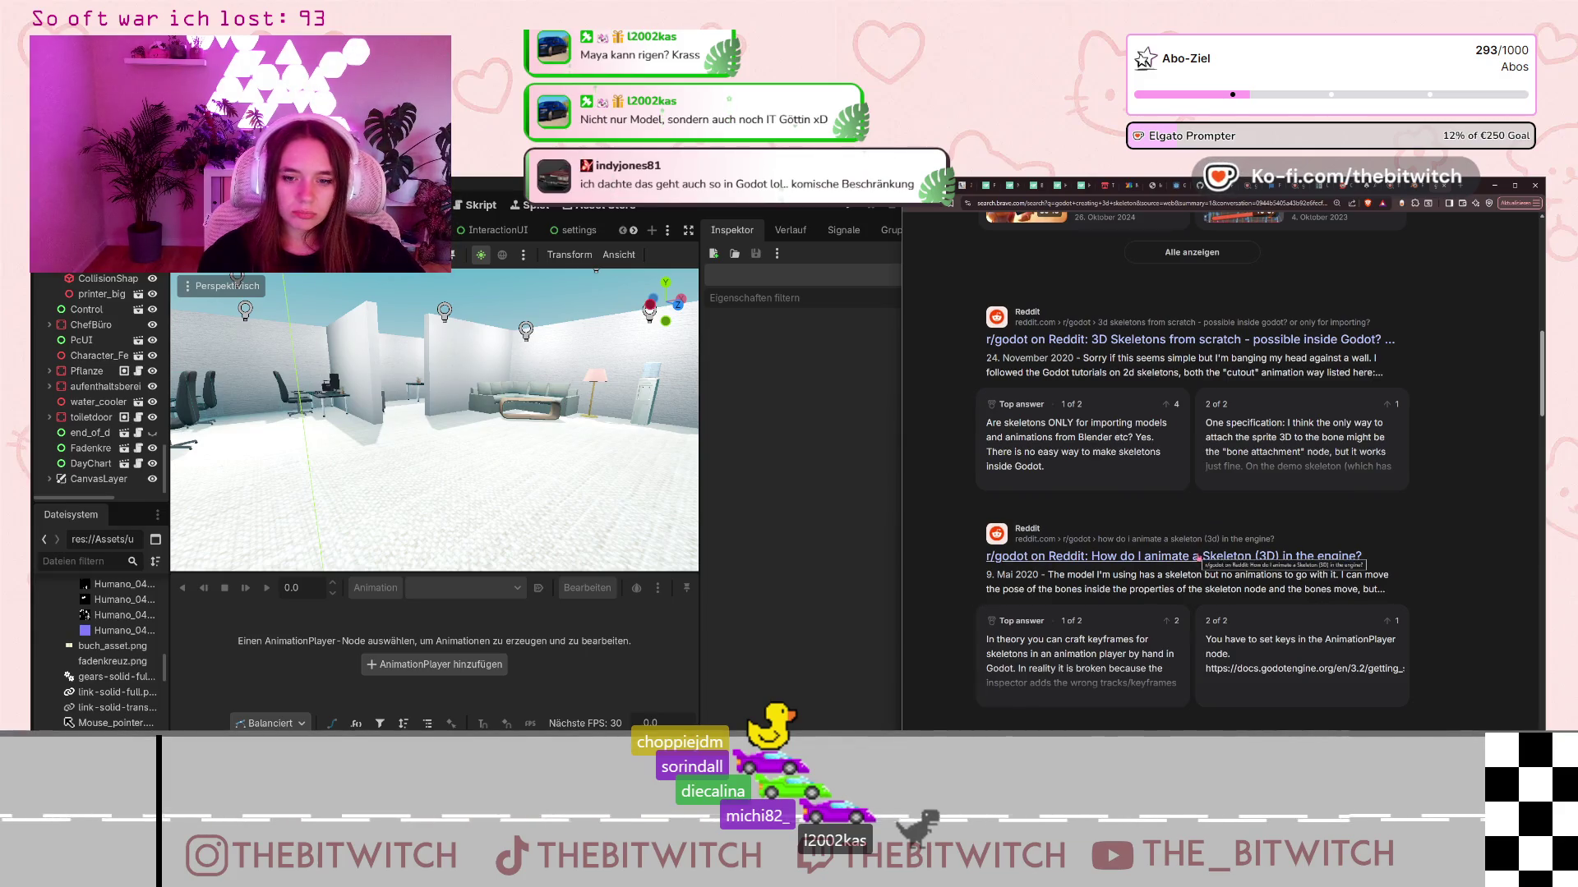
{"action": "left_click", "coordinate": [1265, 340]}
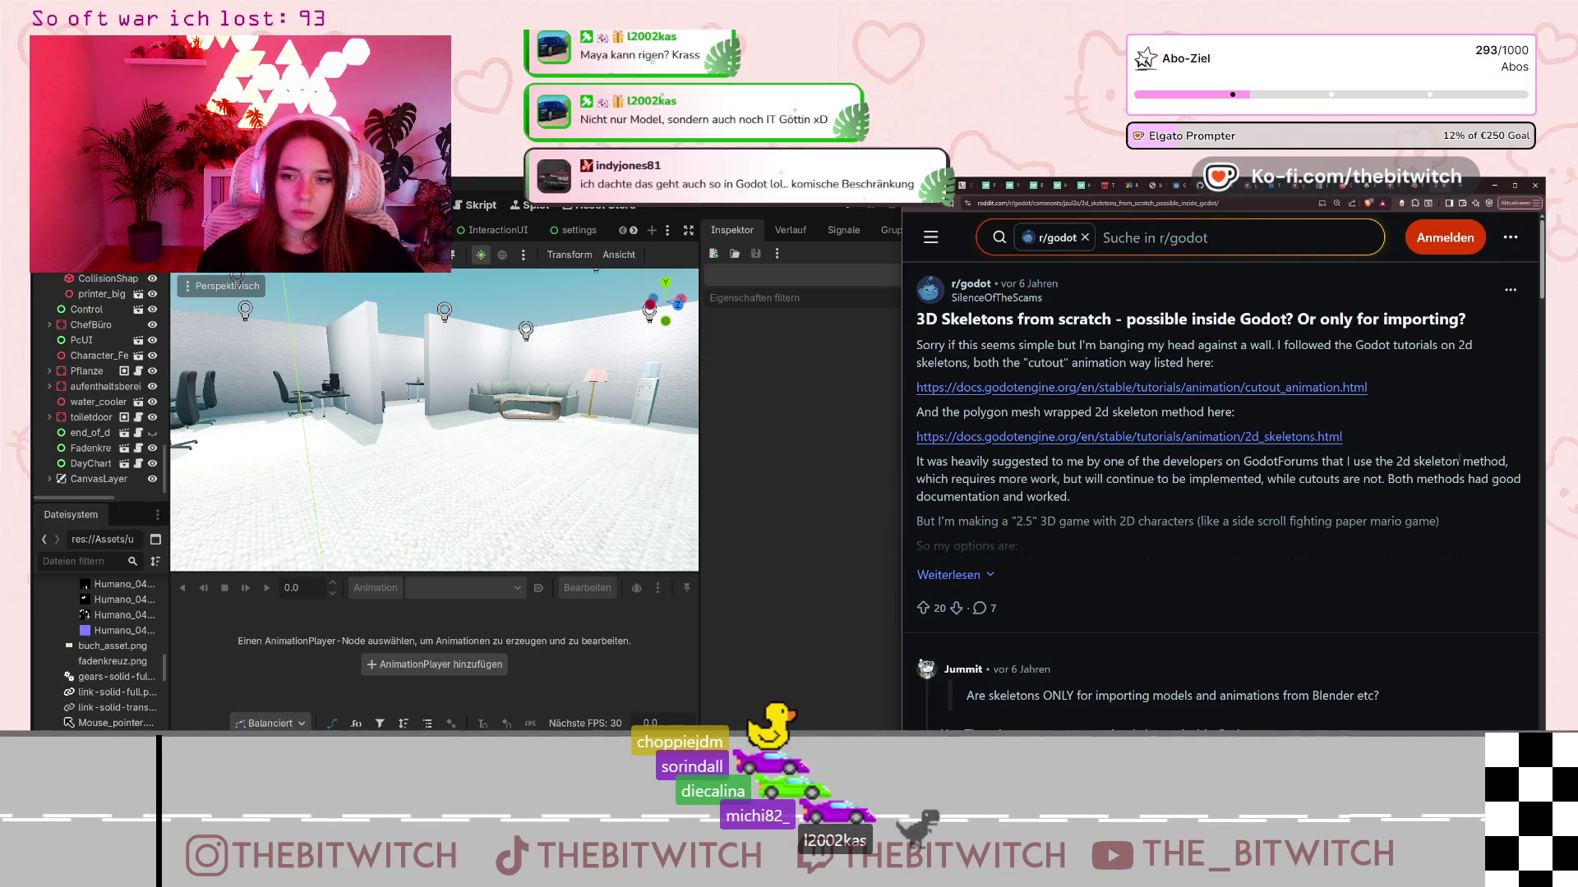
- Open the 'Creating a Realistic Humanoid Skeleton 3D in Godot' thread and highlight its Blender modelling advice
{"action": "scroll", "coordinate": [1159, 498], "scroll_direction": "down", "scroll_amount": 4}
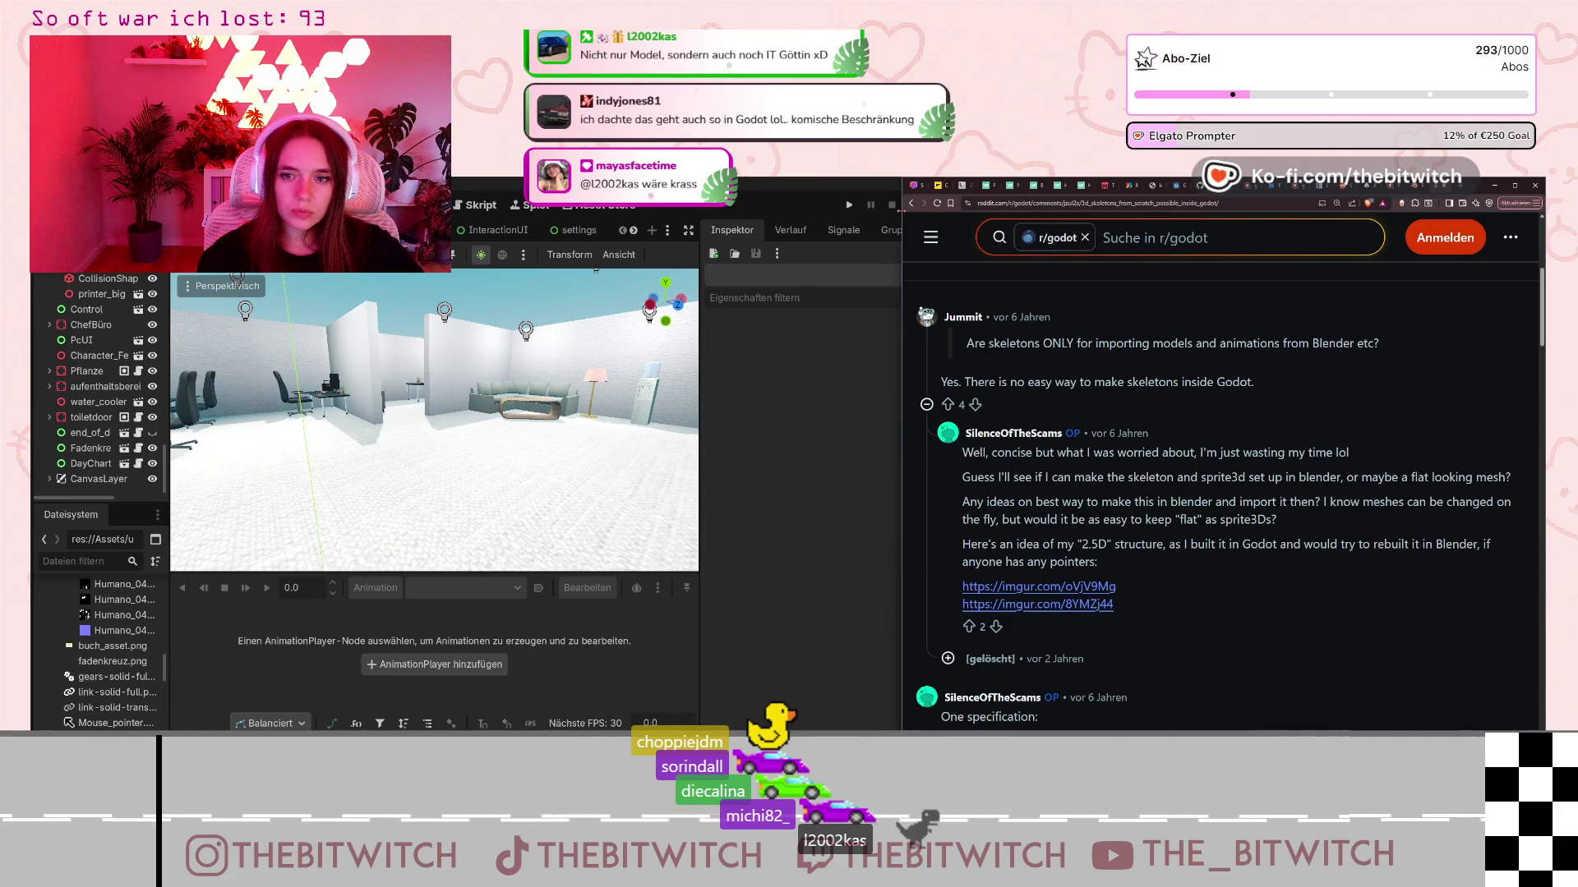
{"action": "key", "text": "alt+Left"}
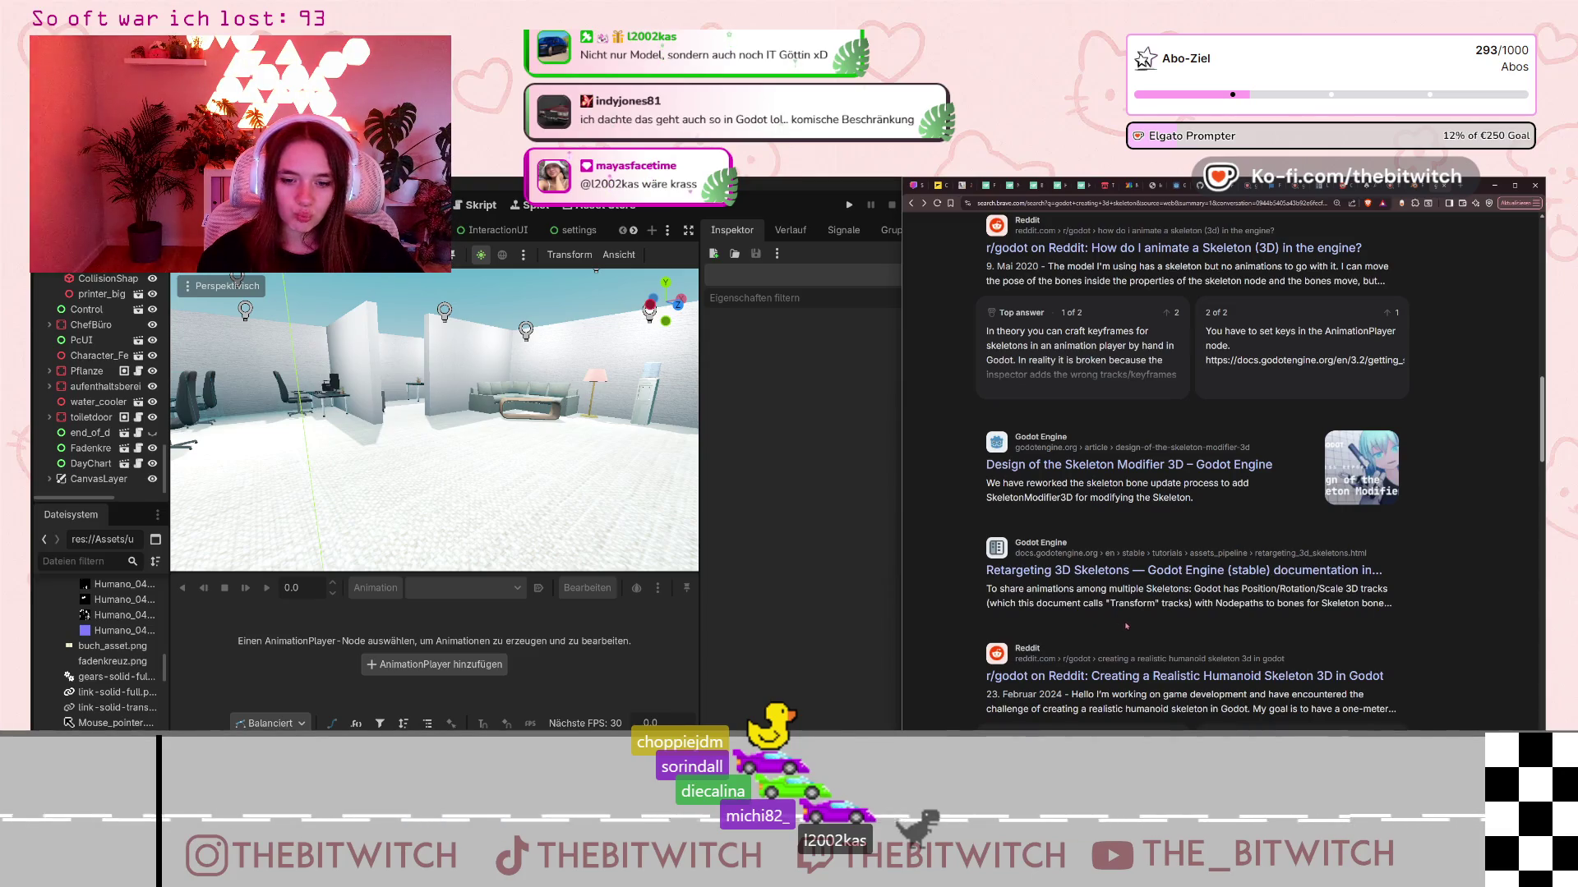
{"action": "scroll", "coordinate": [1125, 626], "scroll_direction": "down", "scroll_amount": 2}
{"action": "left_click", "coordinate": [1241, 500]}
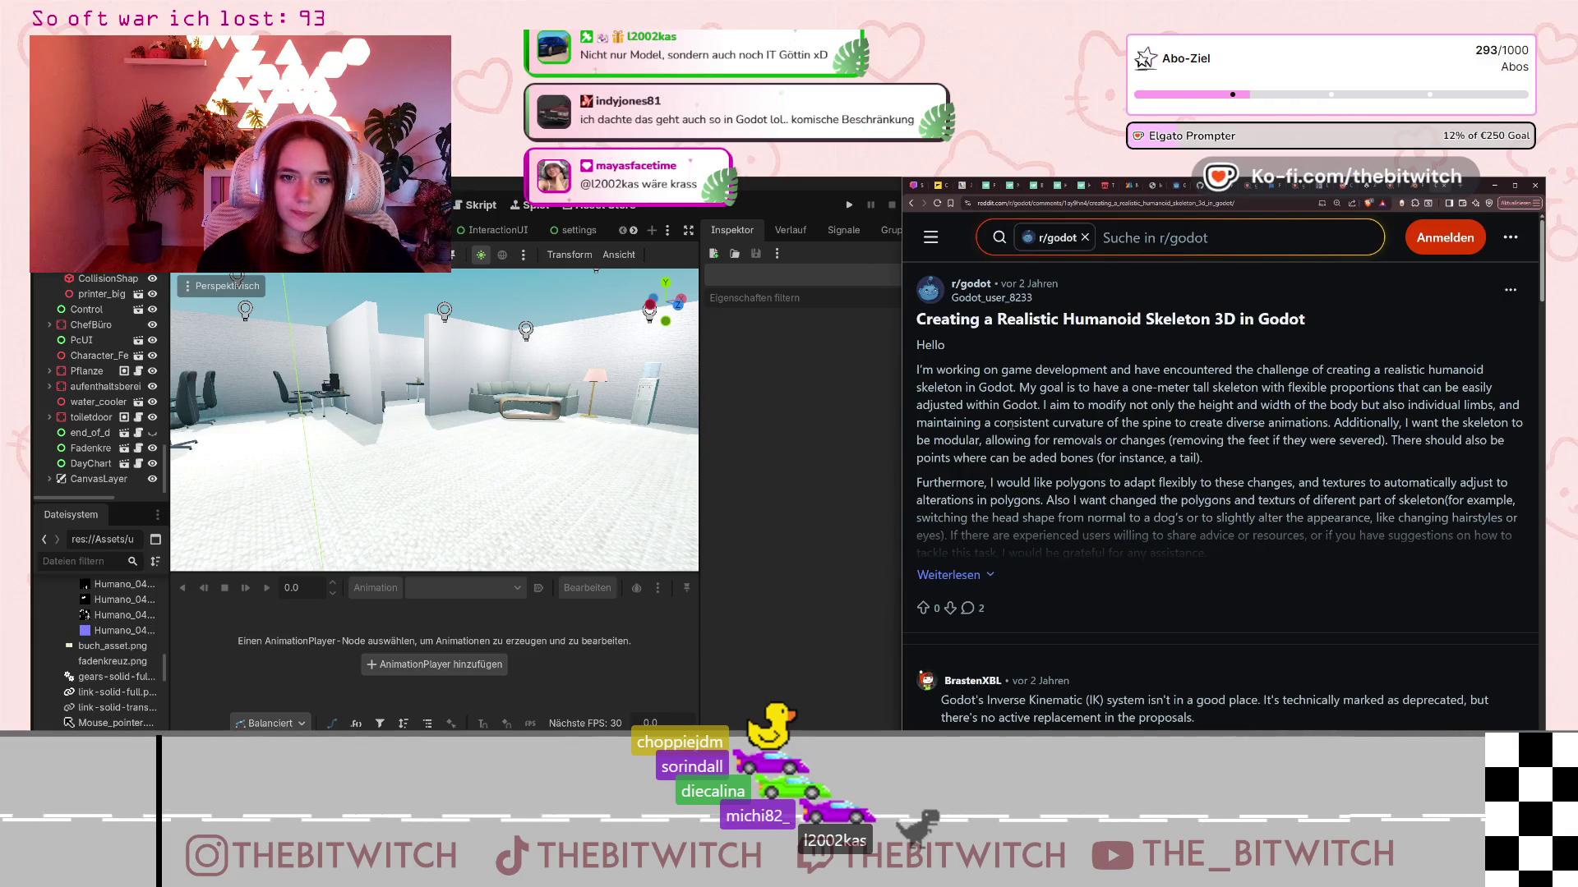
{"action": "scroll", "coordinate": [1230, 404], "scroll_direction": "down", "scroll_amount": 1}
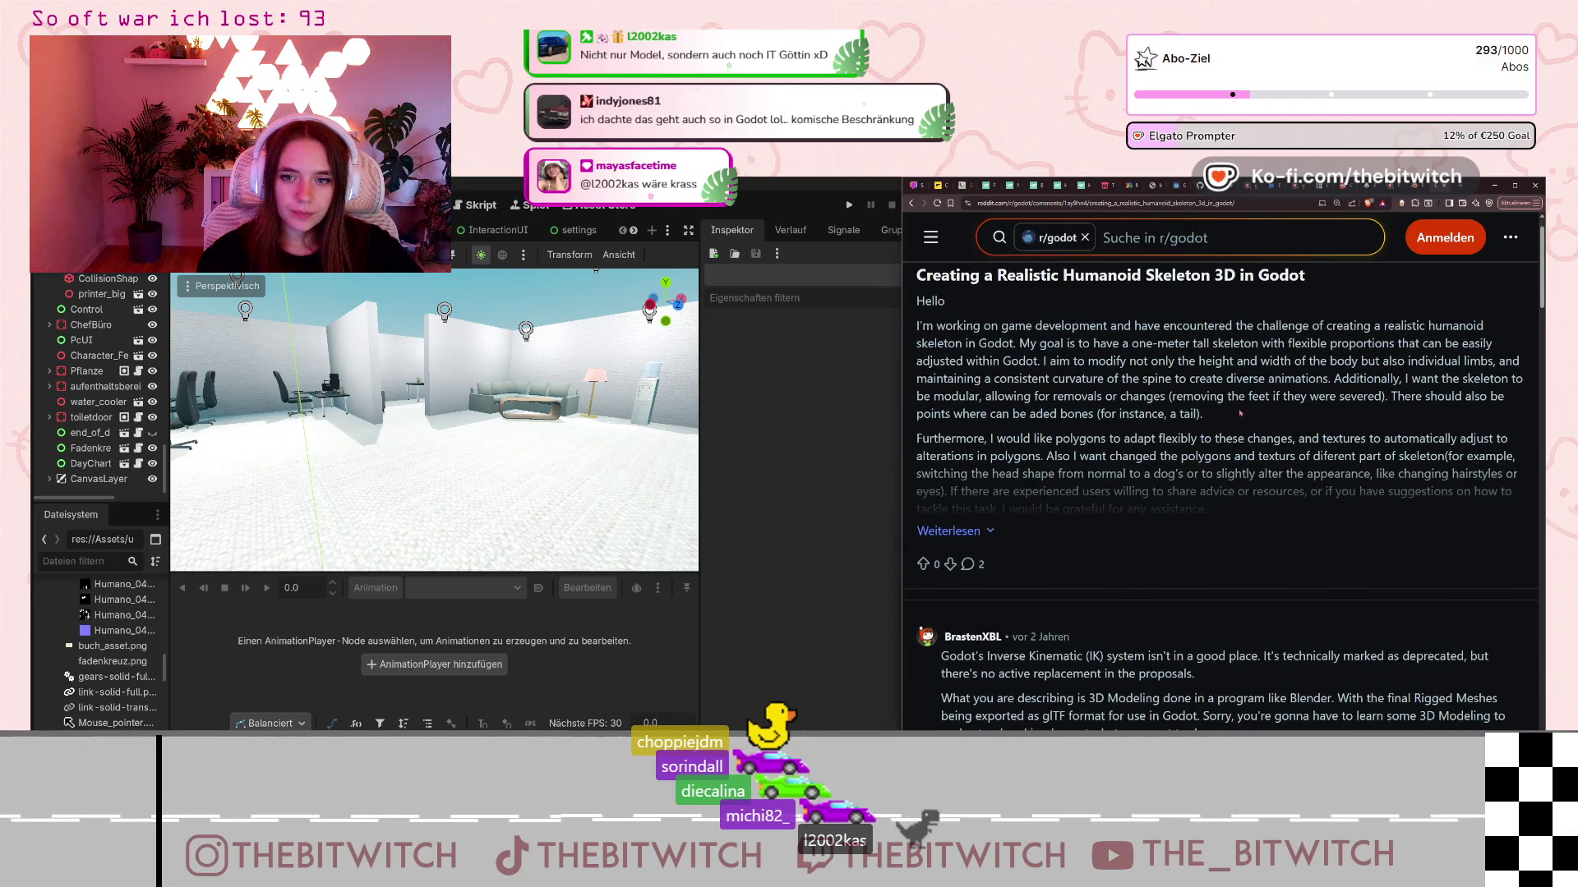
{"action": "scroll", "coordinate": [1150, 447], "scroll_direction": "down", "scroll_amount": 3}
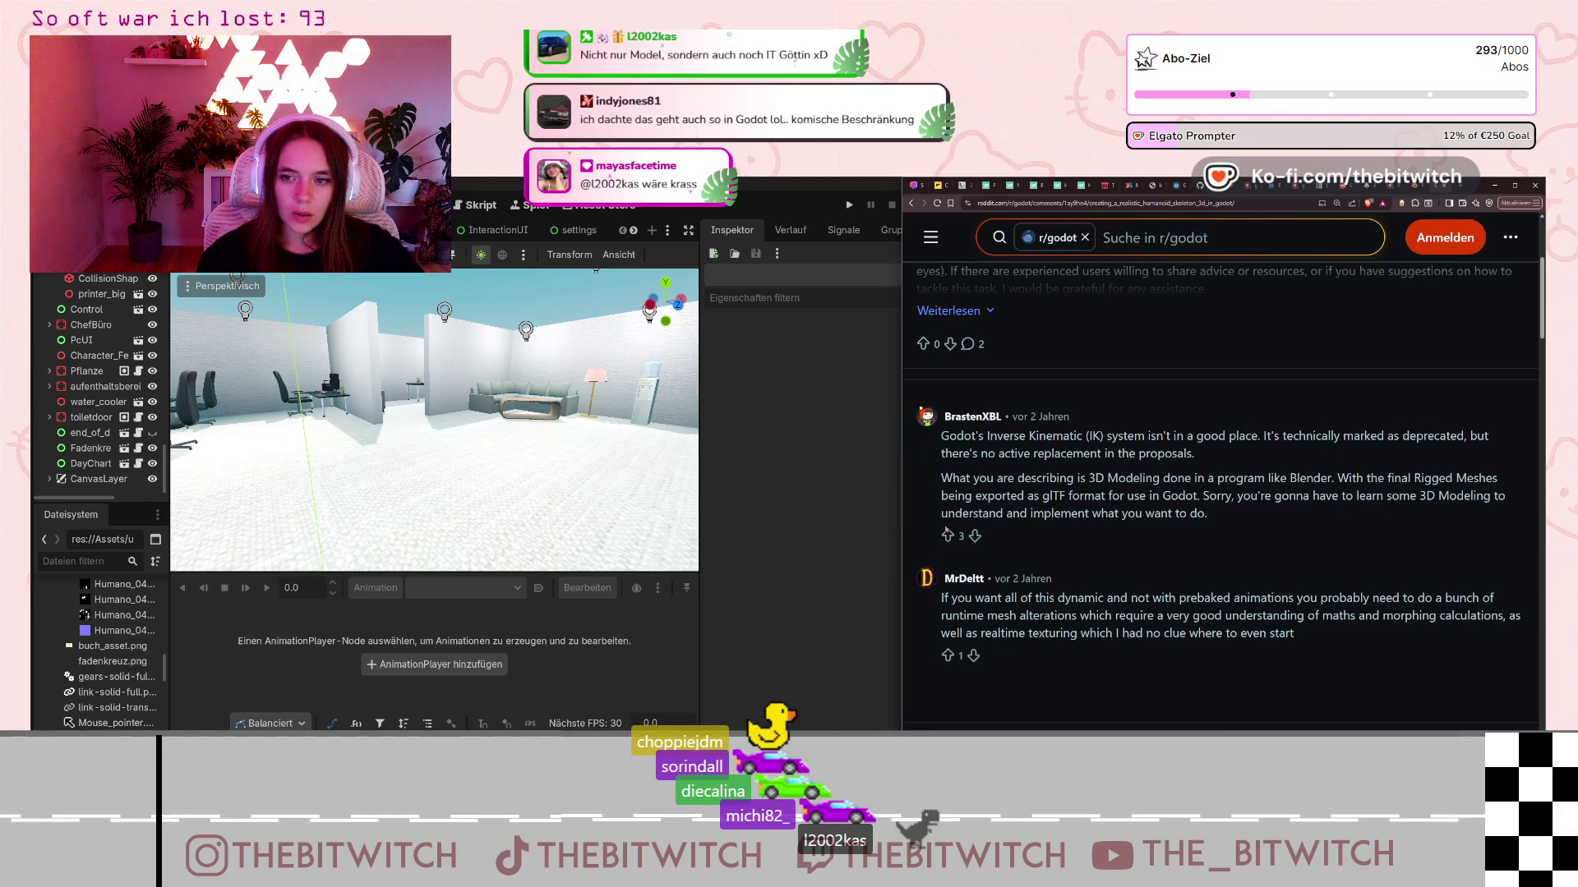
{"action": "left_click_drag", "start_coordinate": [1131, 478], "coordinate": [1408, 479]}
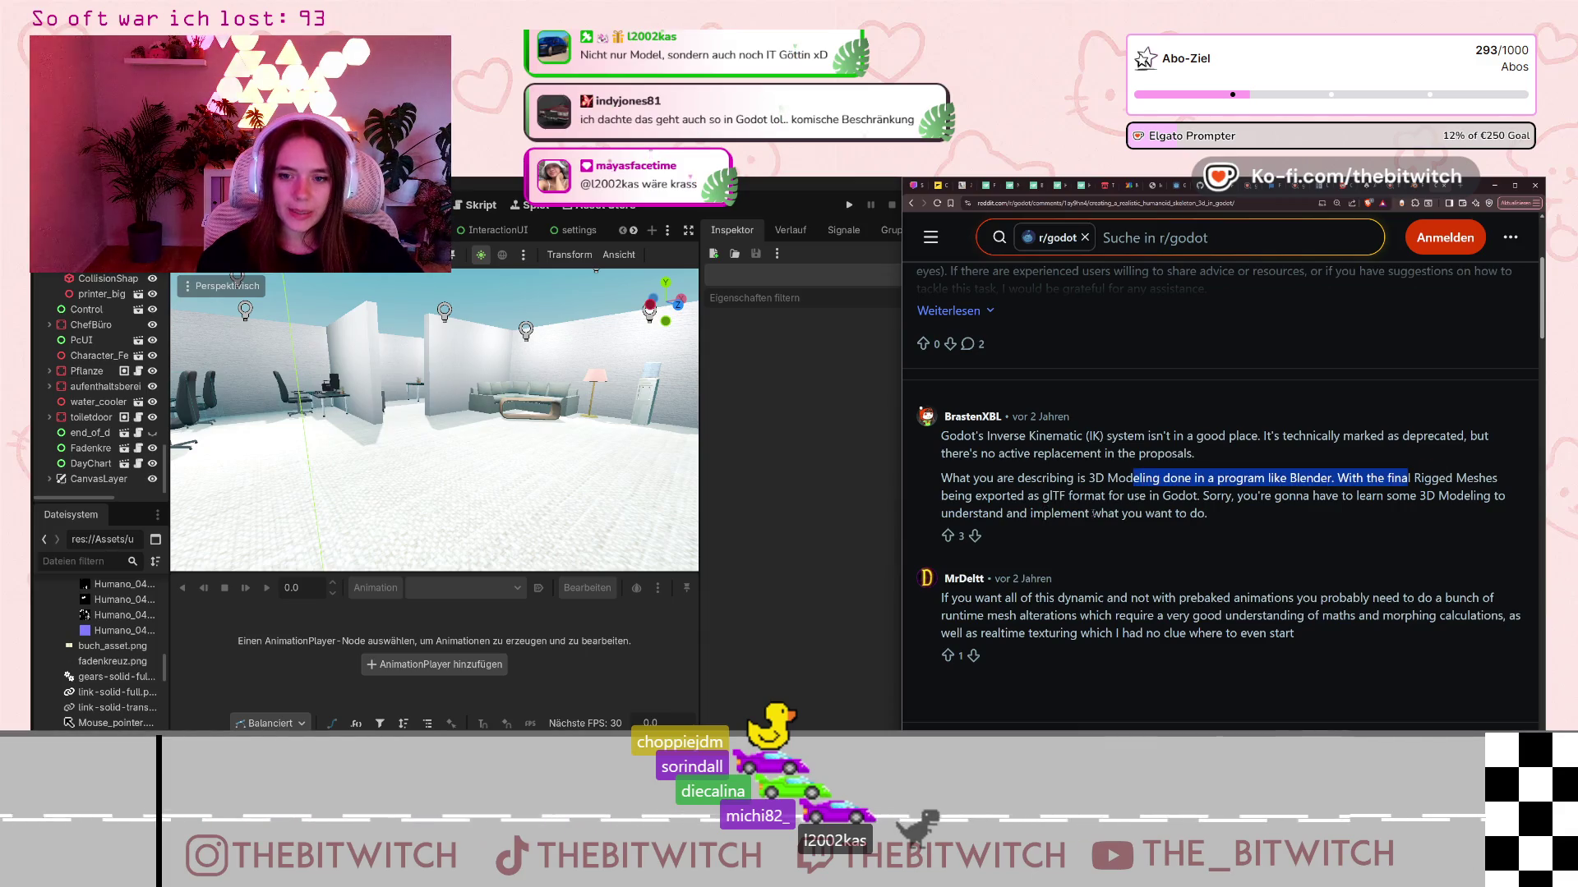
{"action": "left_click", "coordinate": [1093, 513]}
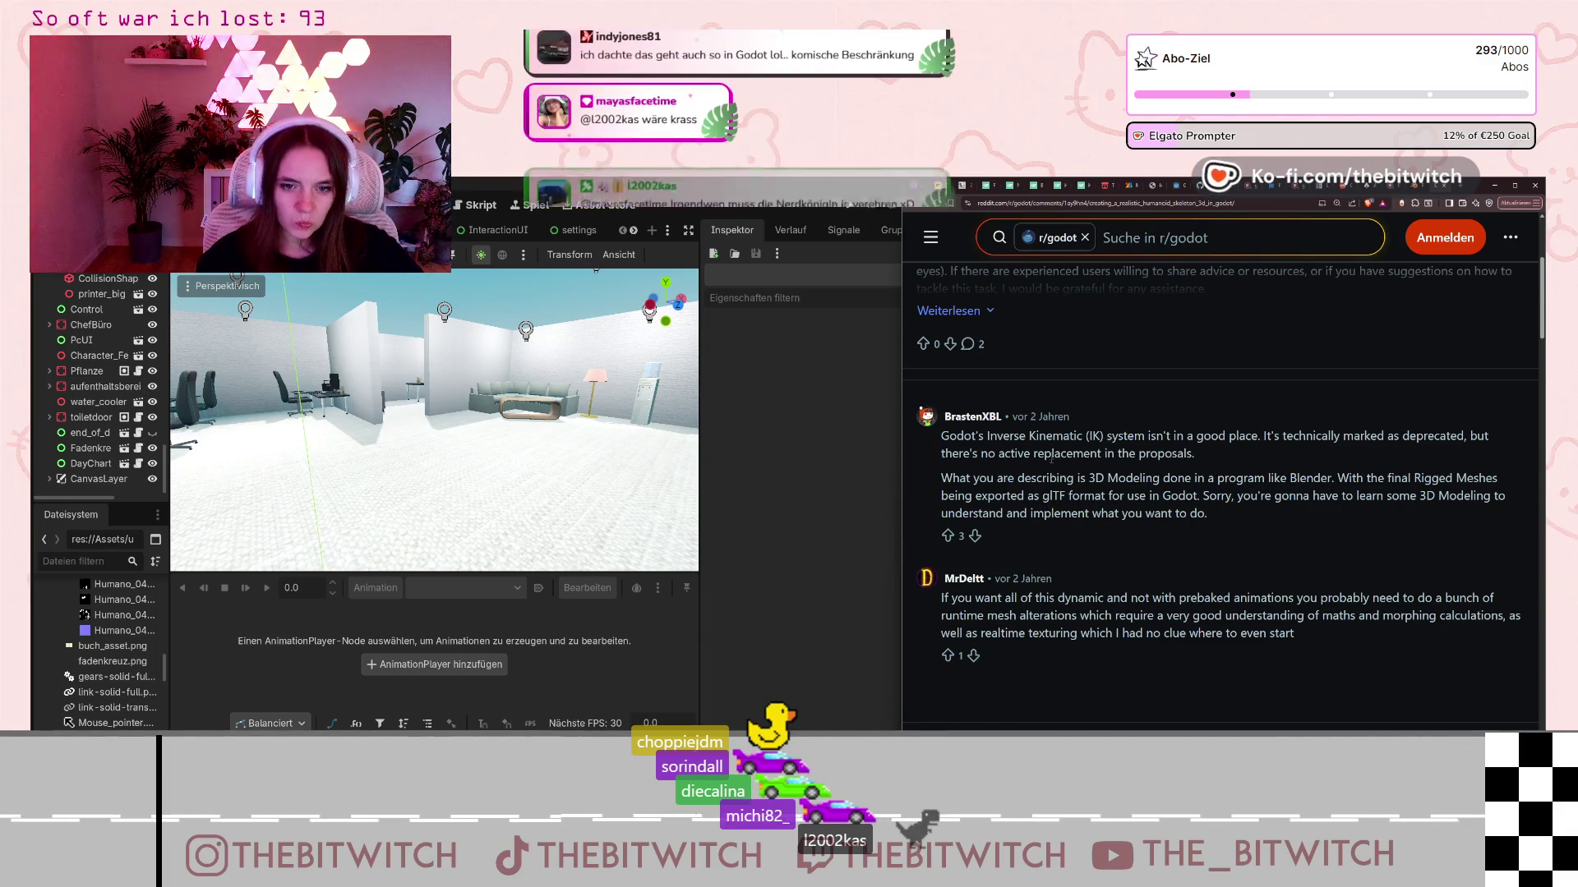
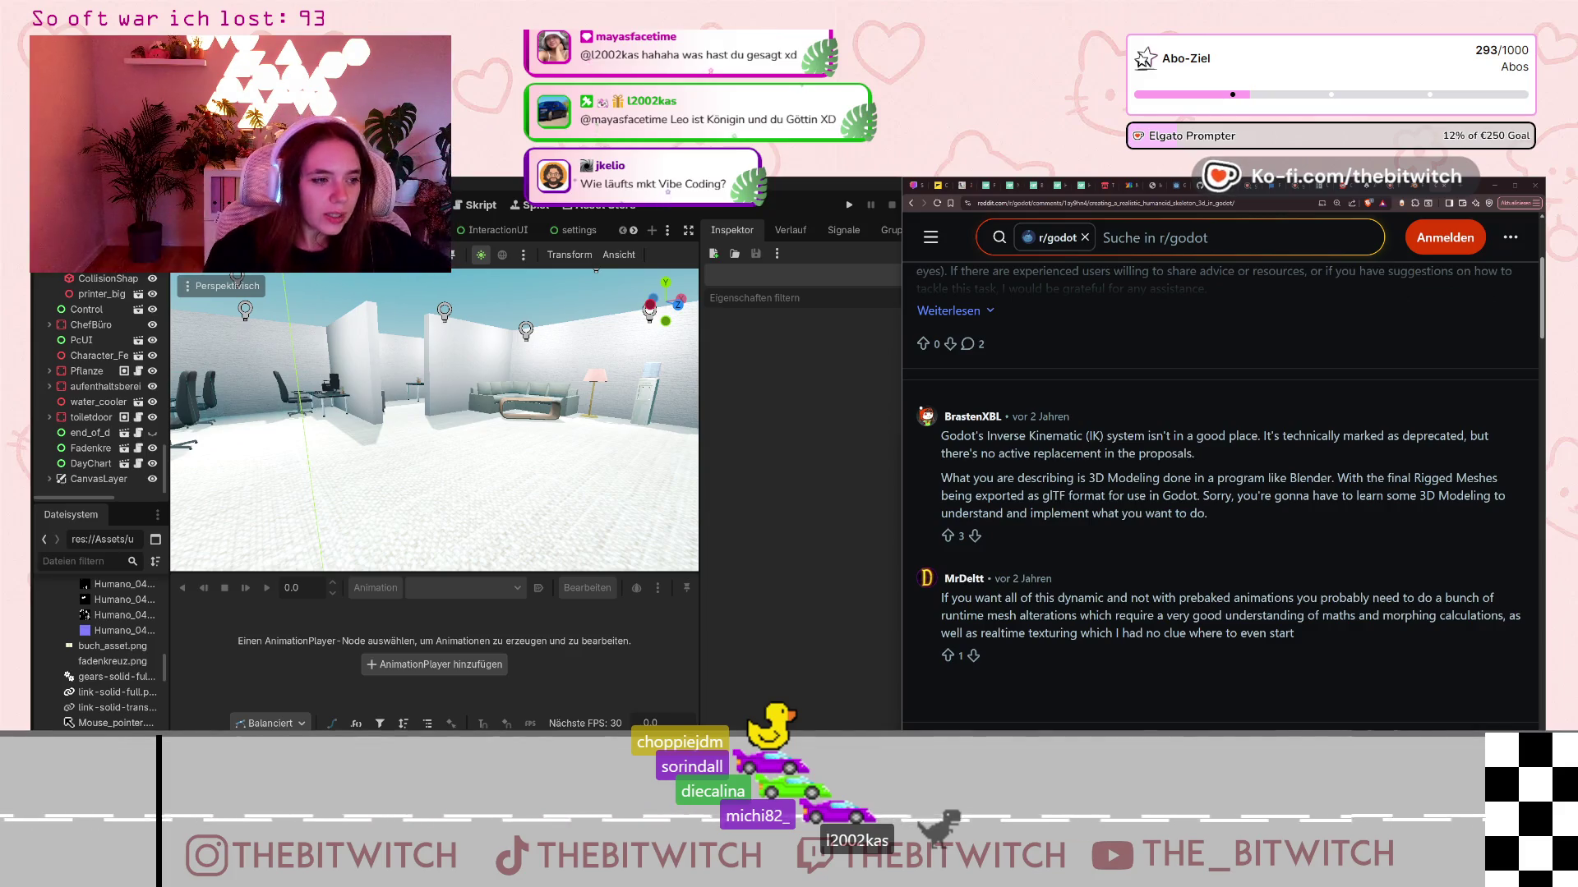
- Zoom and orbit the 3D viewport down to a top-down view over all the office desks
{"action": "scroll", "coordinate": [1107, 428], "scroll_direction": "down", "scroll_amount": 5}
{"action": "scroll", "coordinate": [1107, 428], "scroll_direction": "up", "scroll_amount": 10}
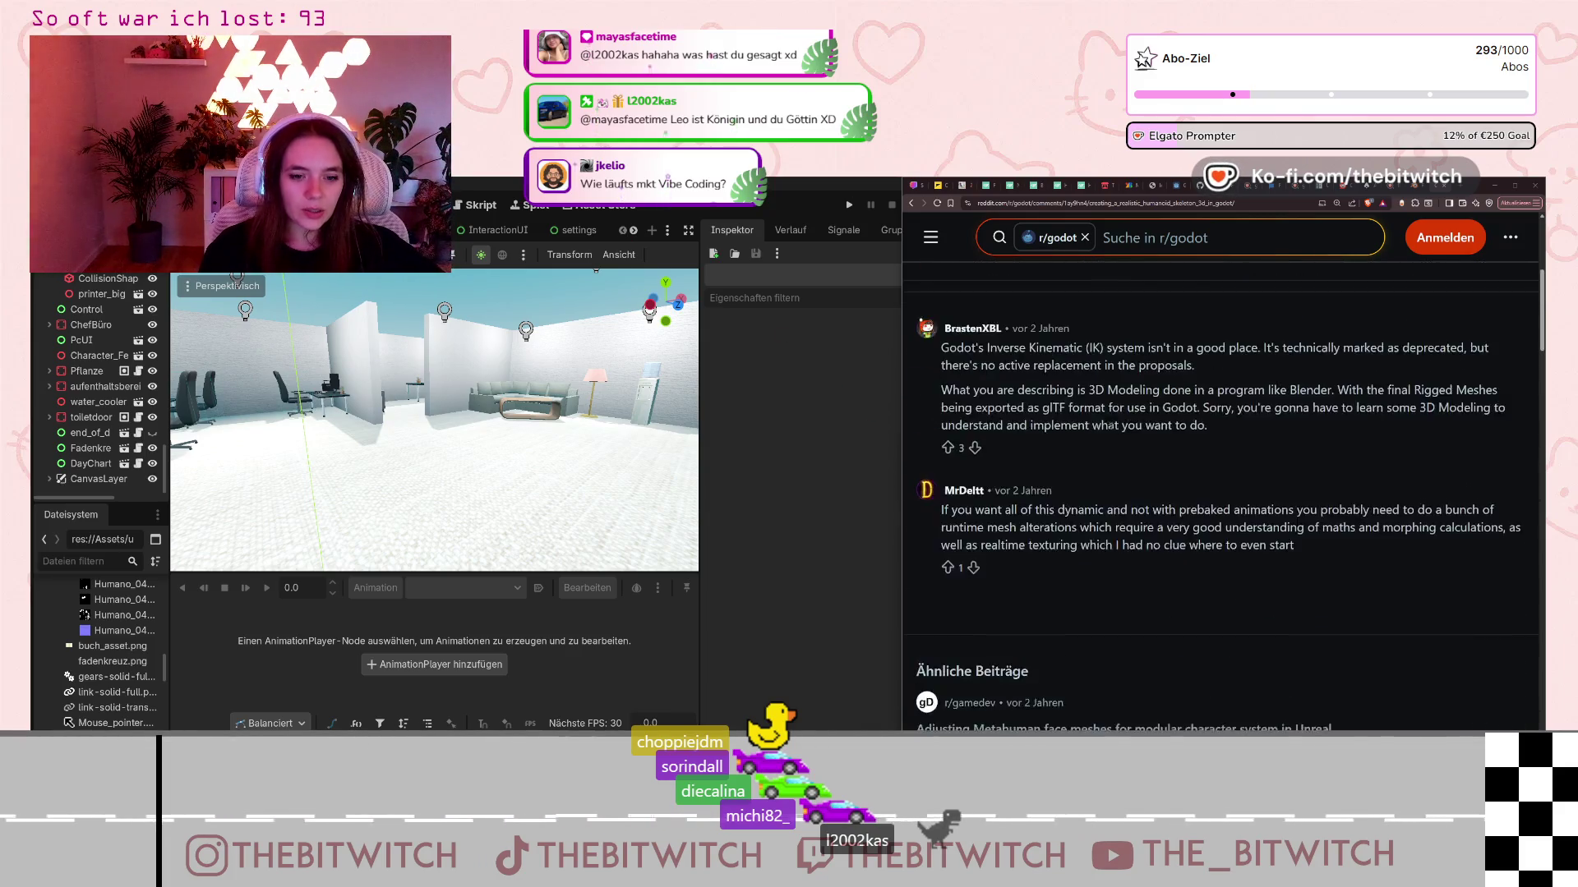
{"action": "scroll", "coordinate": [434, 419], "scroll_direction": "down", "scroll_amount": 3}
{"action": "scroll", "coordinate": [434, 419], "scroll_direction": "down", "scroll_amount": 3}
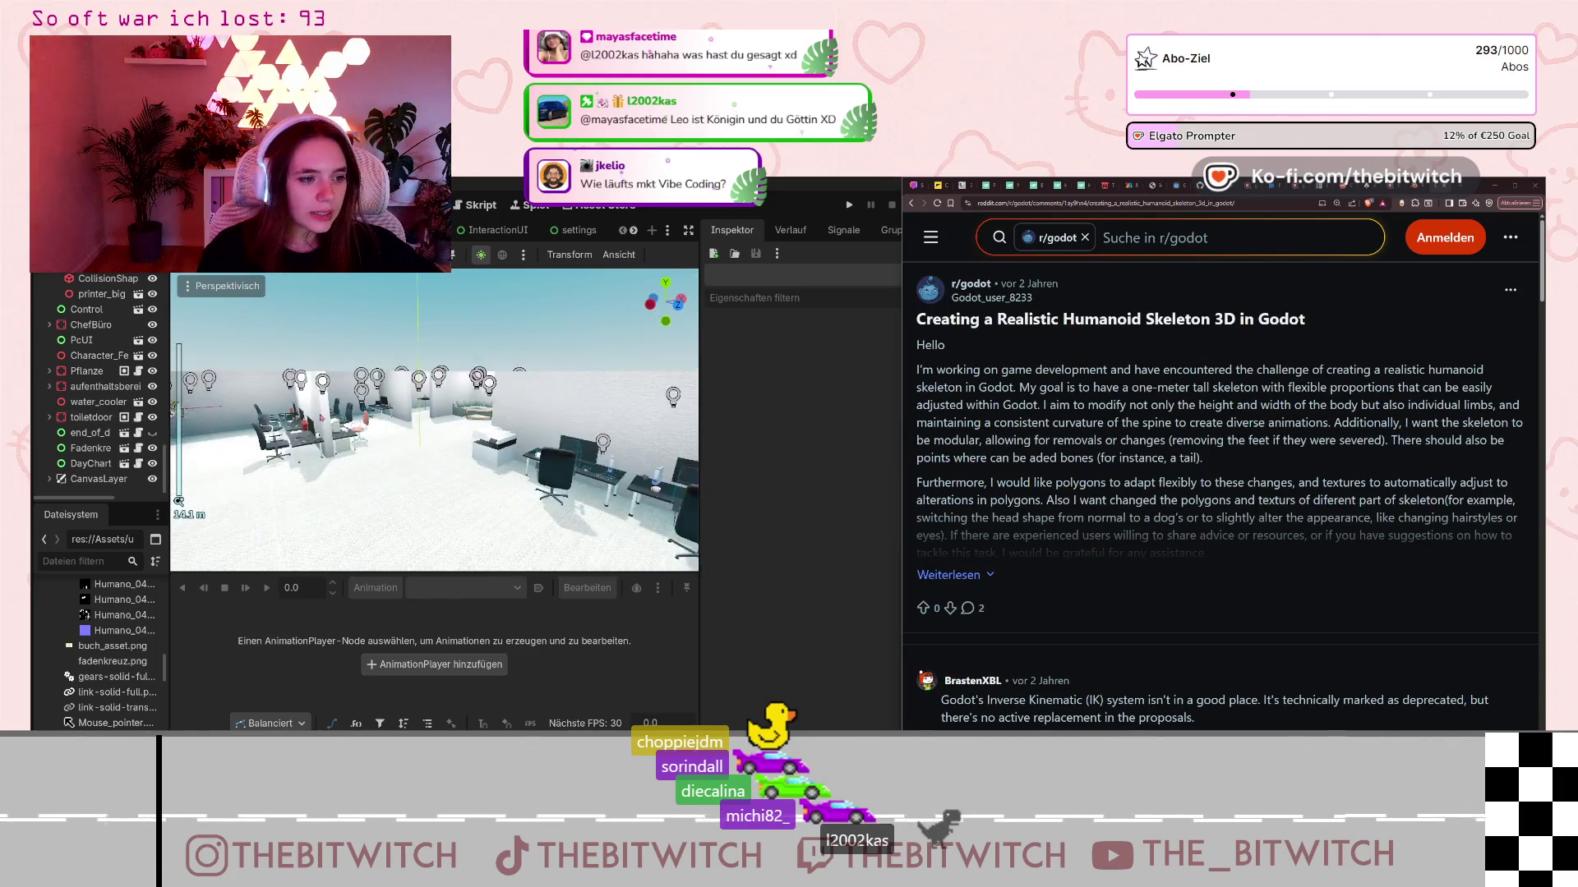
{"action": "mouse_move", "coordinate": [387, 427]}
{"action": "left_mouse_down"}
{"action": "mouse_move", "coordinate": [387, 479]}
{"action": "mouse_move", "coordinate": [460, 525]}
{"action": "left_mouse_up"}
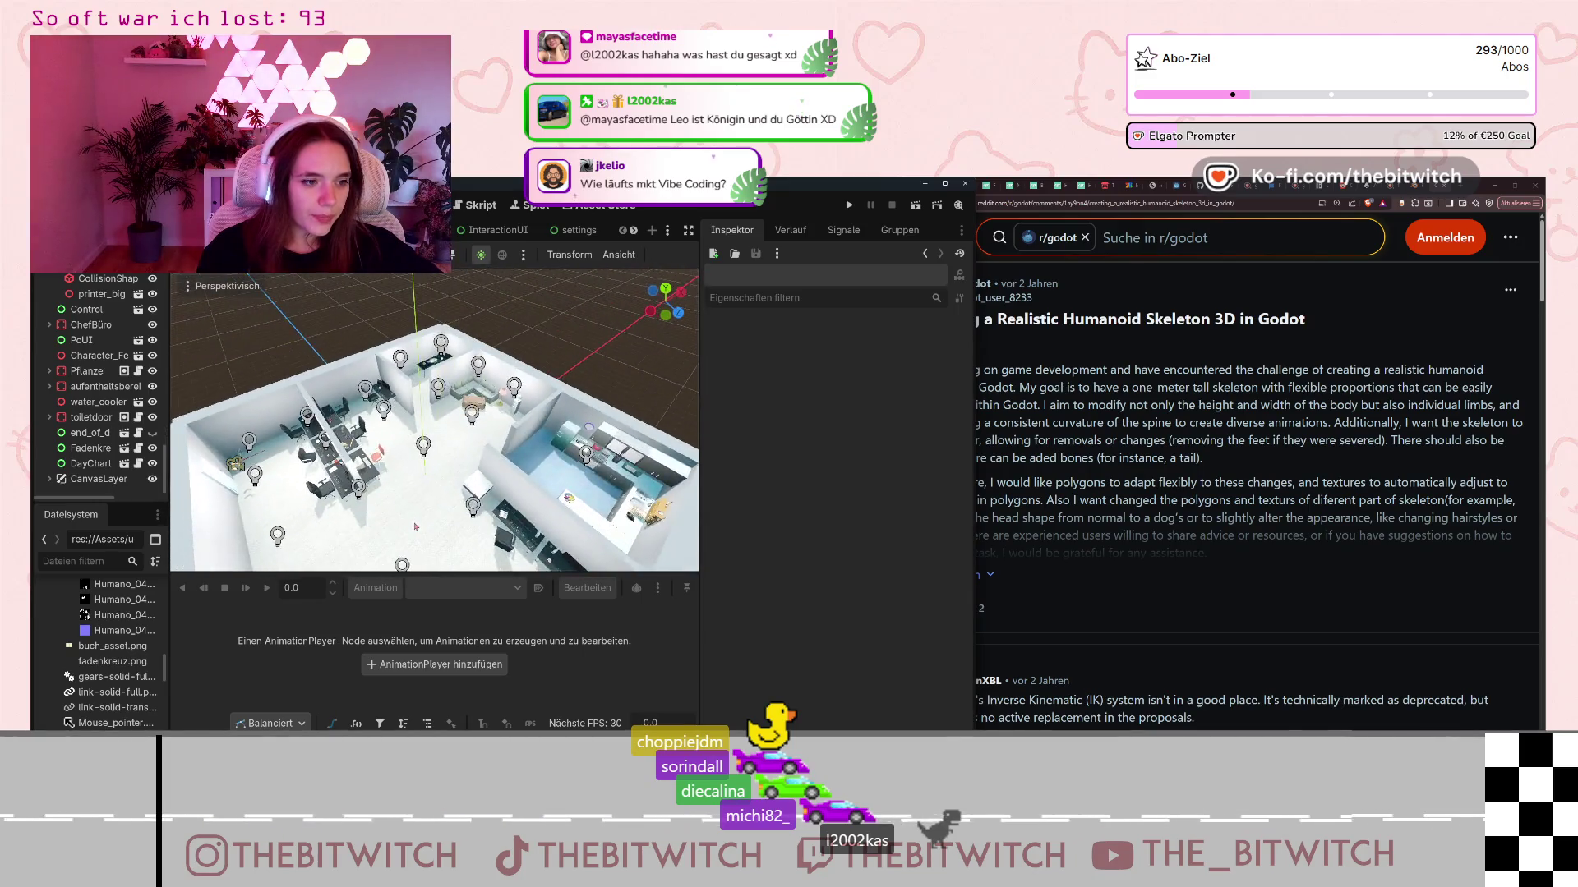
{"action": "scroll", "coordinate": [461, 526], "scroll_direction": "down", "scroll_amount": 1}
{"action": "scroll", "coordinate": [414, 519], "scroll_direction": "up", "scroll_amount": 4}
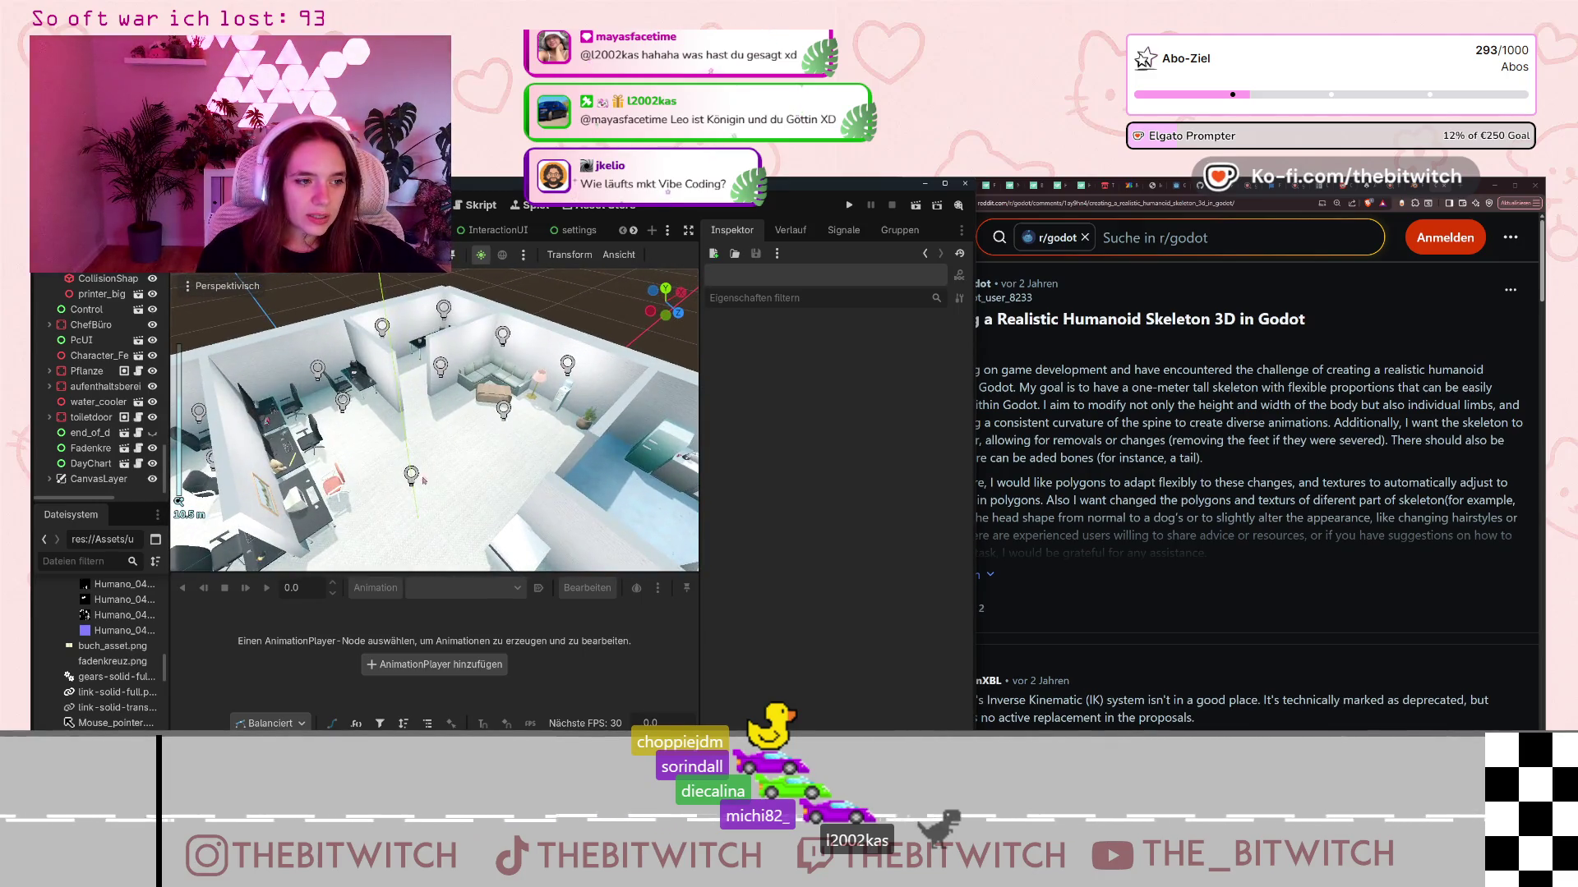
{"action": "left_click_drag", "start_coordinate": [473, 434], "coordinate": [510, 573]}
{"action": "scroll", "coordinate": [510, 573], "scroll_direction": "up", "scroll_amount": 2}
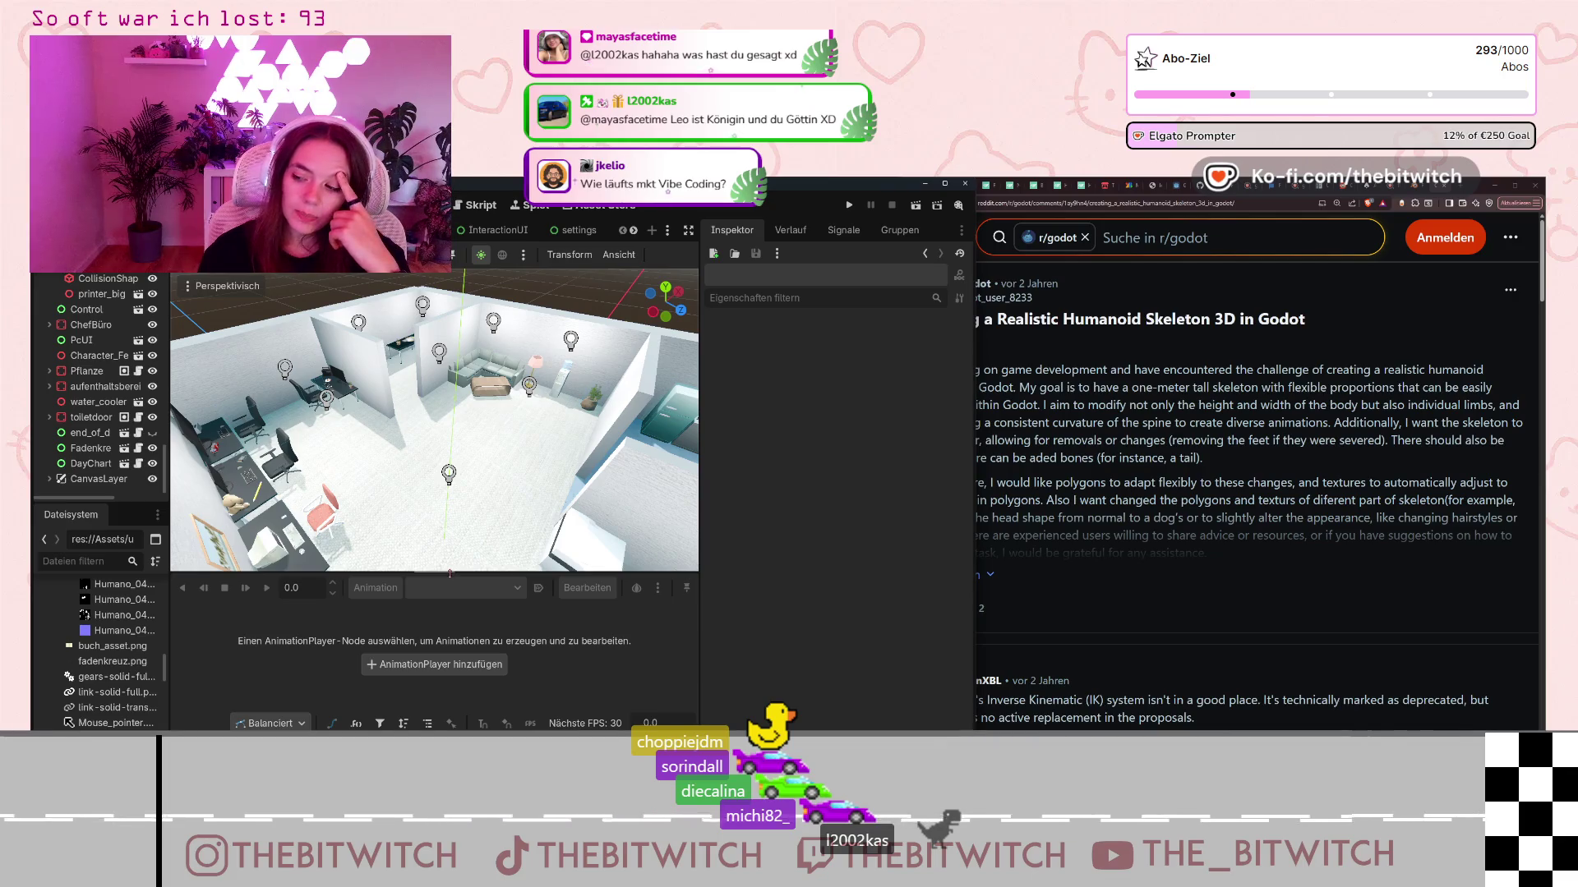
{"action": "scroll", "coordinate": [531, 490], "scroll_direction": "up", "scroll_amount": 3}
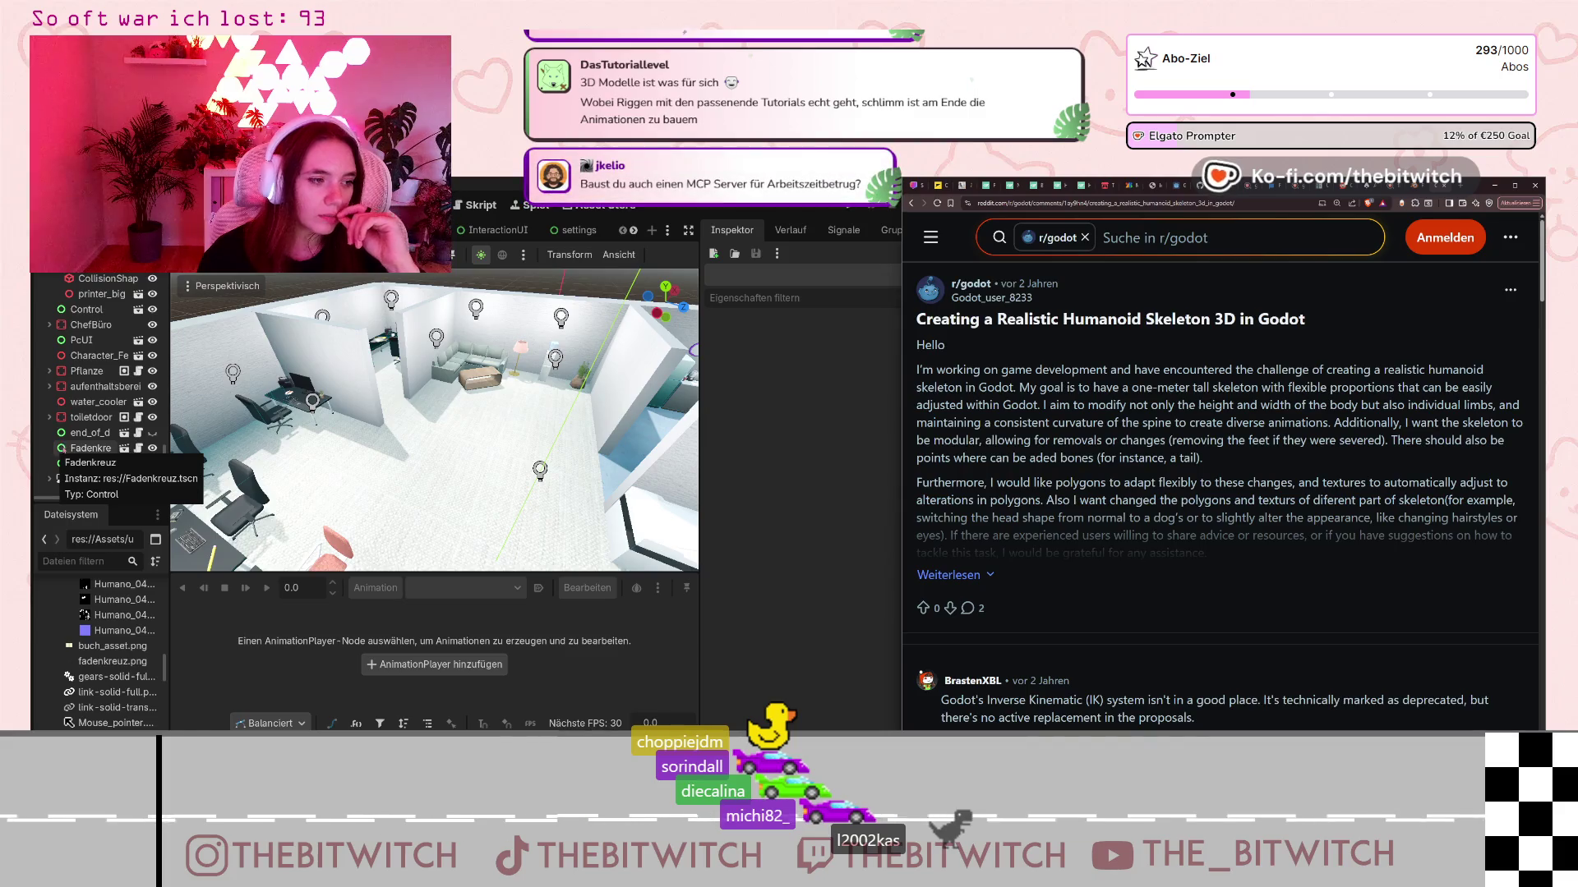
{"action": "scroll", "coordinate": [79, 424], "scroll_direction": "up", "scroll_amount": 5}
{"action": "scroll", "coordinate": [78, 424], "scroll_direction": "down", "scroll_amount": 5}
{"action": "scroll", "coordinate": [82, 419], "scroll_direction": "up", "scroll_amount": 3}
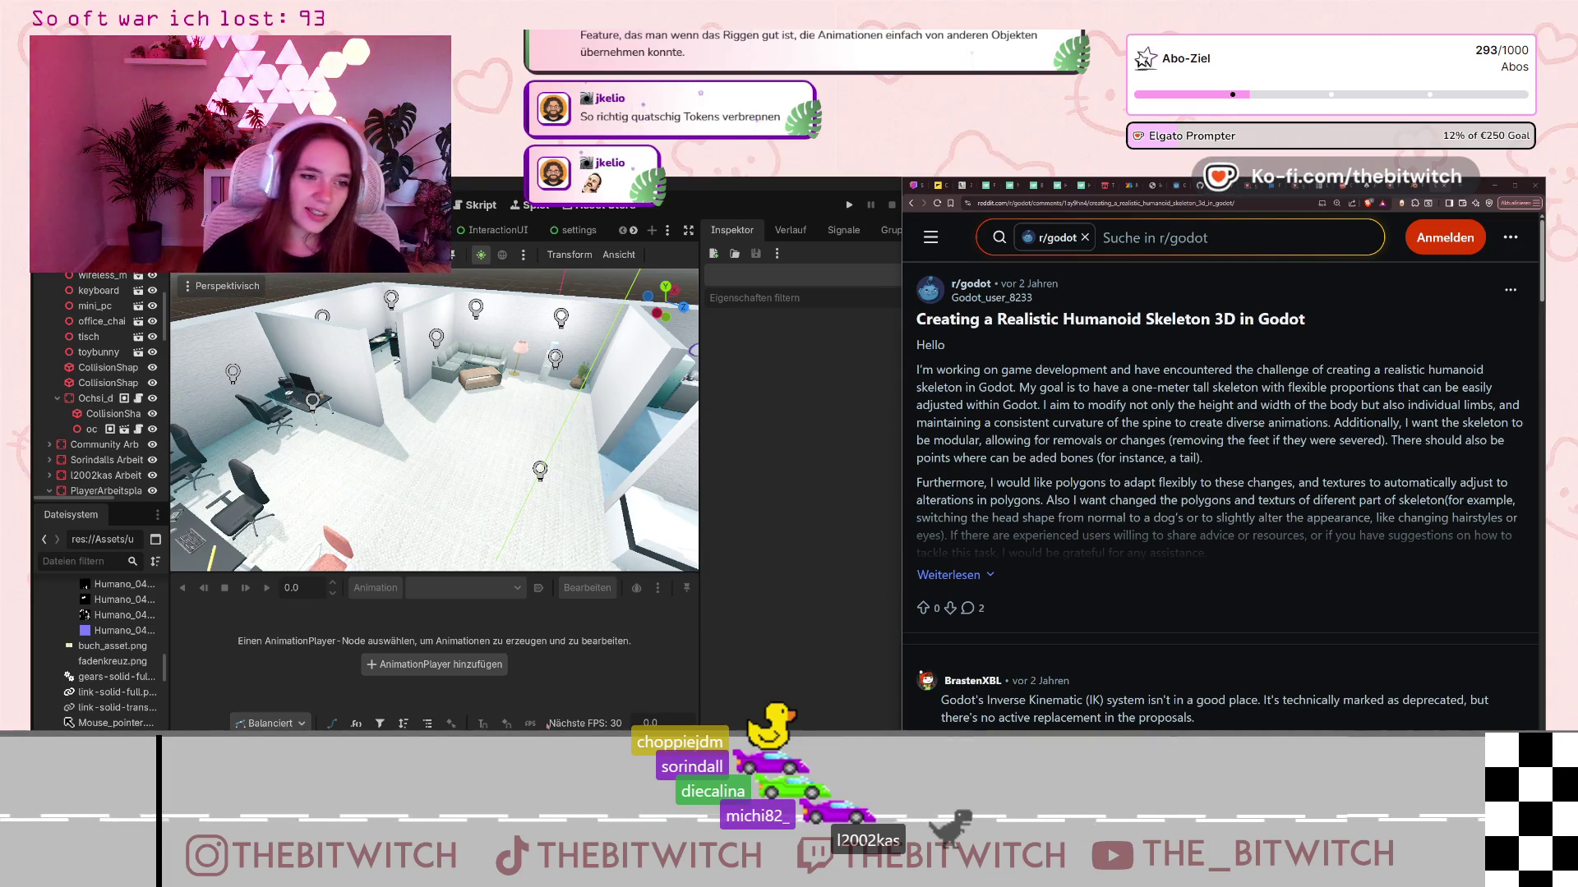
- Zoom out the office scene, narrow the browser beside it, and start a blank tab
{"action": "scroll", "coordinate": [426, 354], "scroll_direction": "down", "scroll_amount": 3}
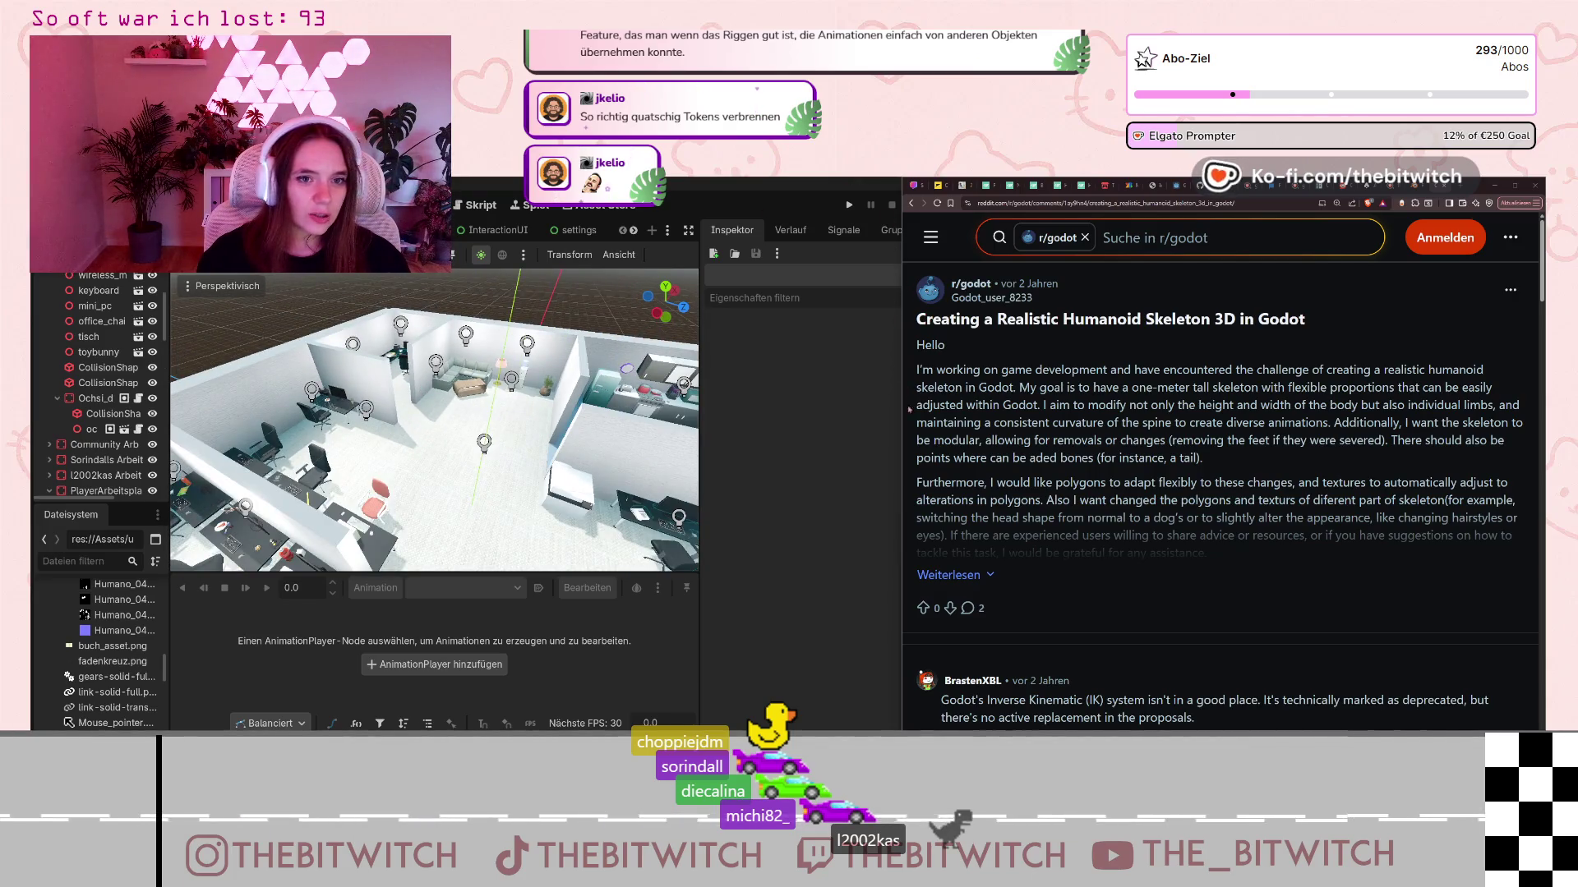
{"action": "mouse_move", "coordinate": [904, 289]}
{"action": "left_mouse_down"}
{"action": "mouse_move", "coordinate": [1042, 406]}
{"action": "mouse_move", "coordinate": [972, 412]}
{"action": "left_mouse_up"}
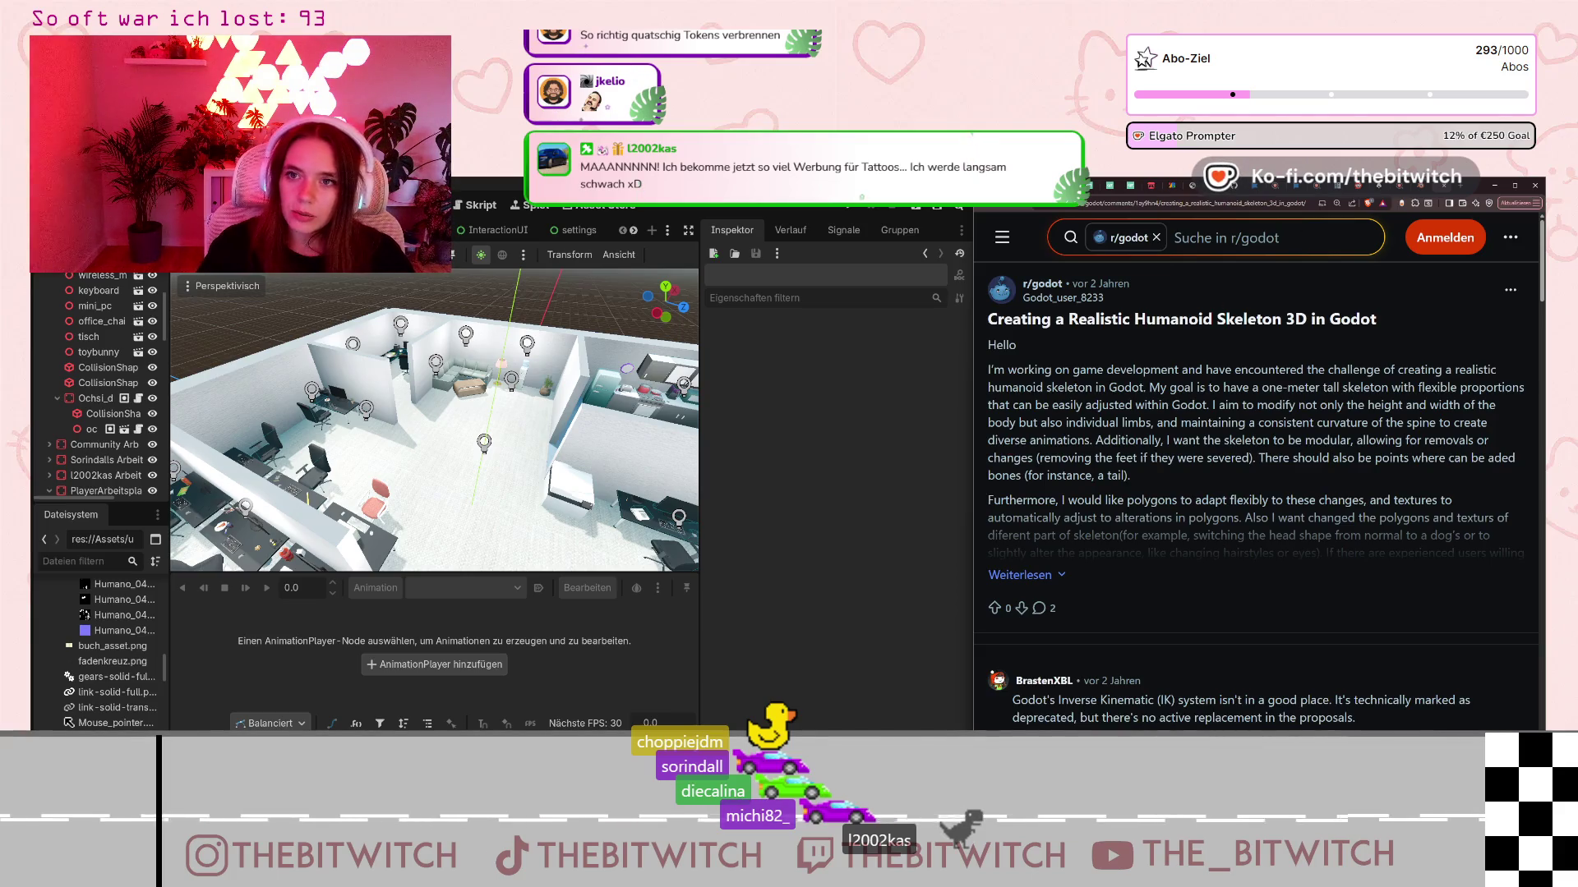
{"action": "key", "text": "ctrl+t"}
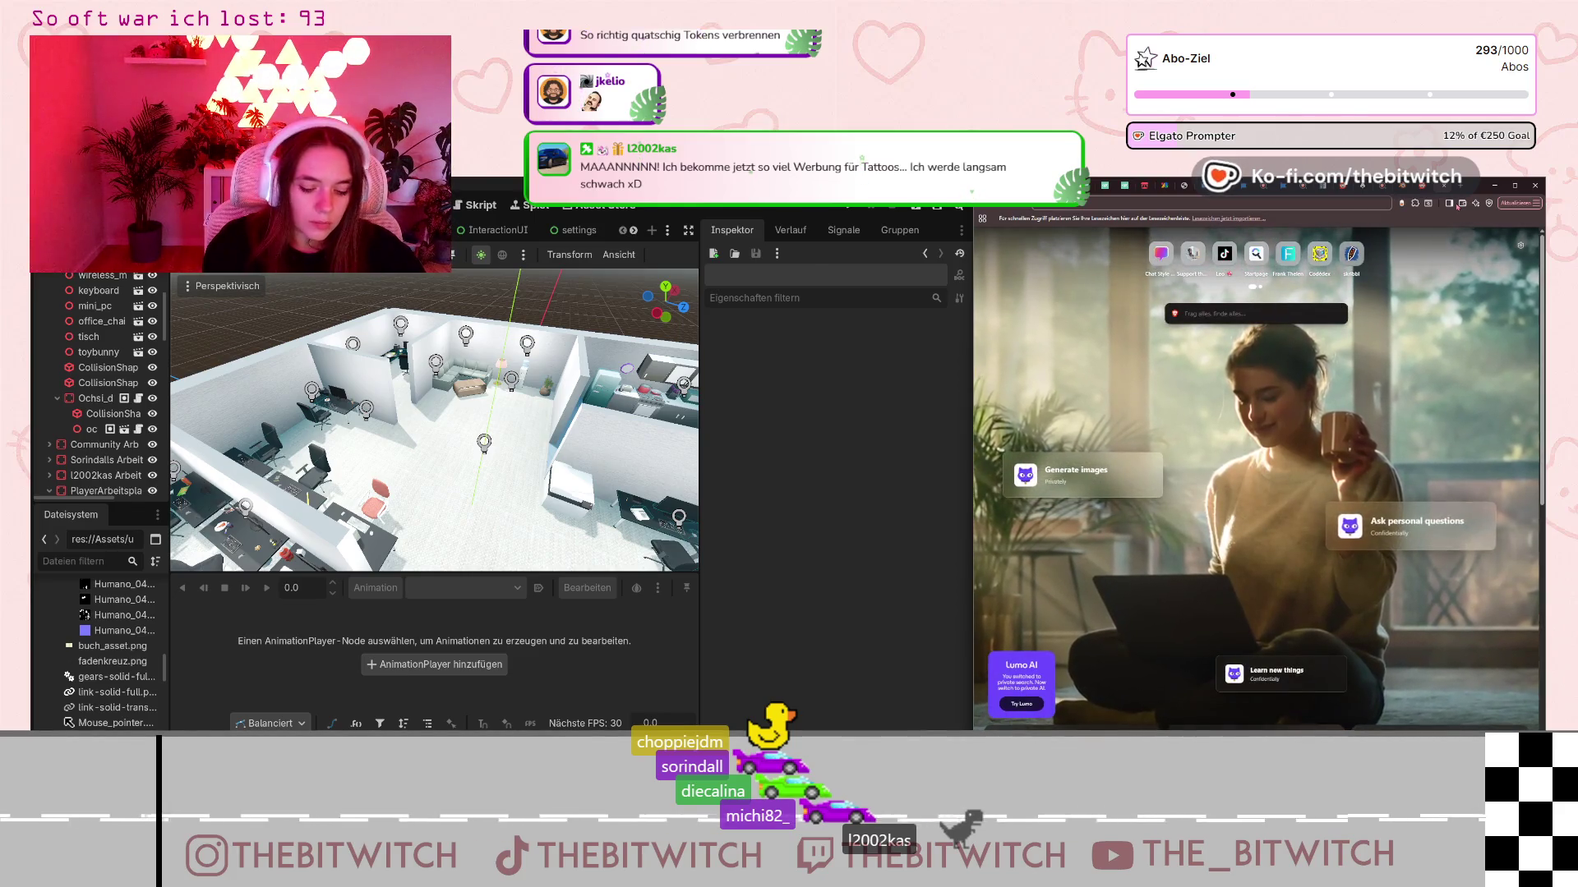
- Go to the skribbl.io start page and widen the browser window for the game
{"action": "left_click", "coordinate": [1351, 253]}
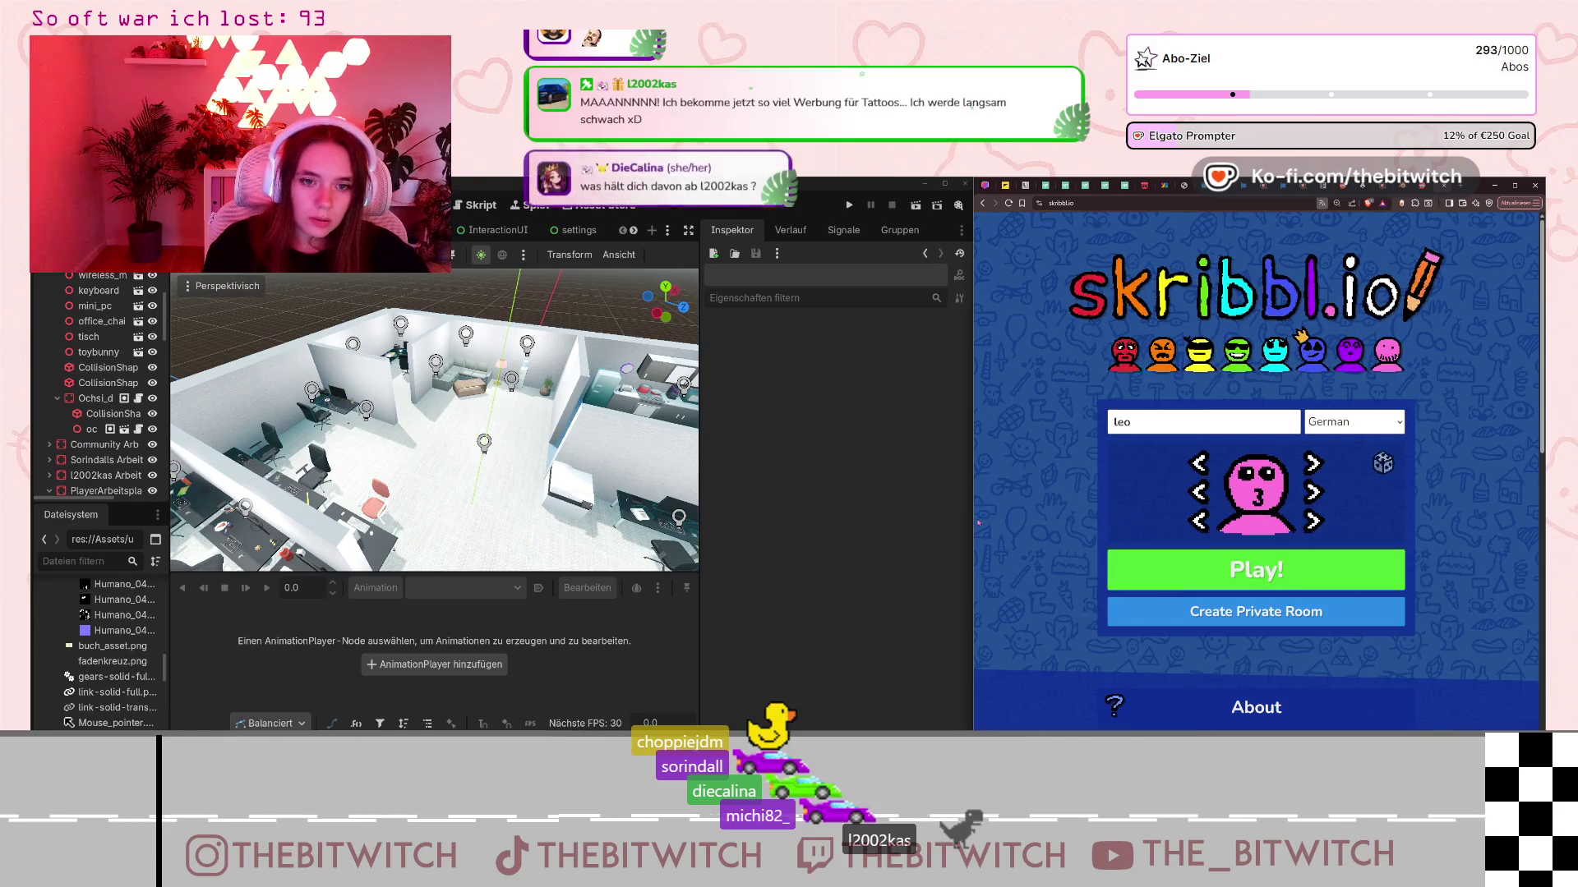
{"action": "mouse_move", "coordinate": [970, 514]}
{"action": "left_mouse_down"}
{"action": "mouse_move", "coordinate": [417, 486]}
{"action": "mouse_move", "coordinate": [202, 501]}
{"action": "left_mouse_up"}
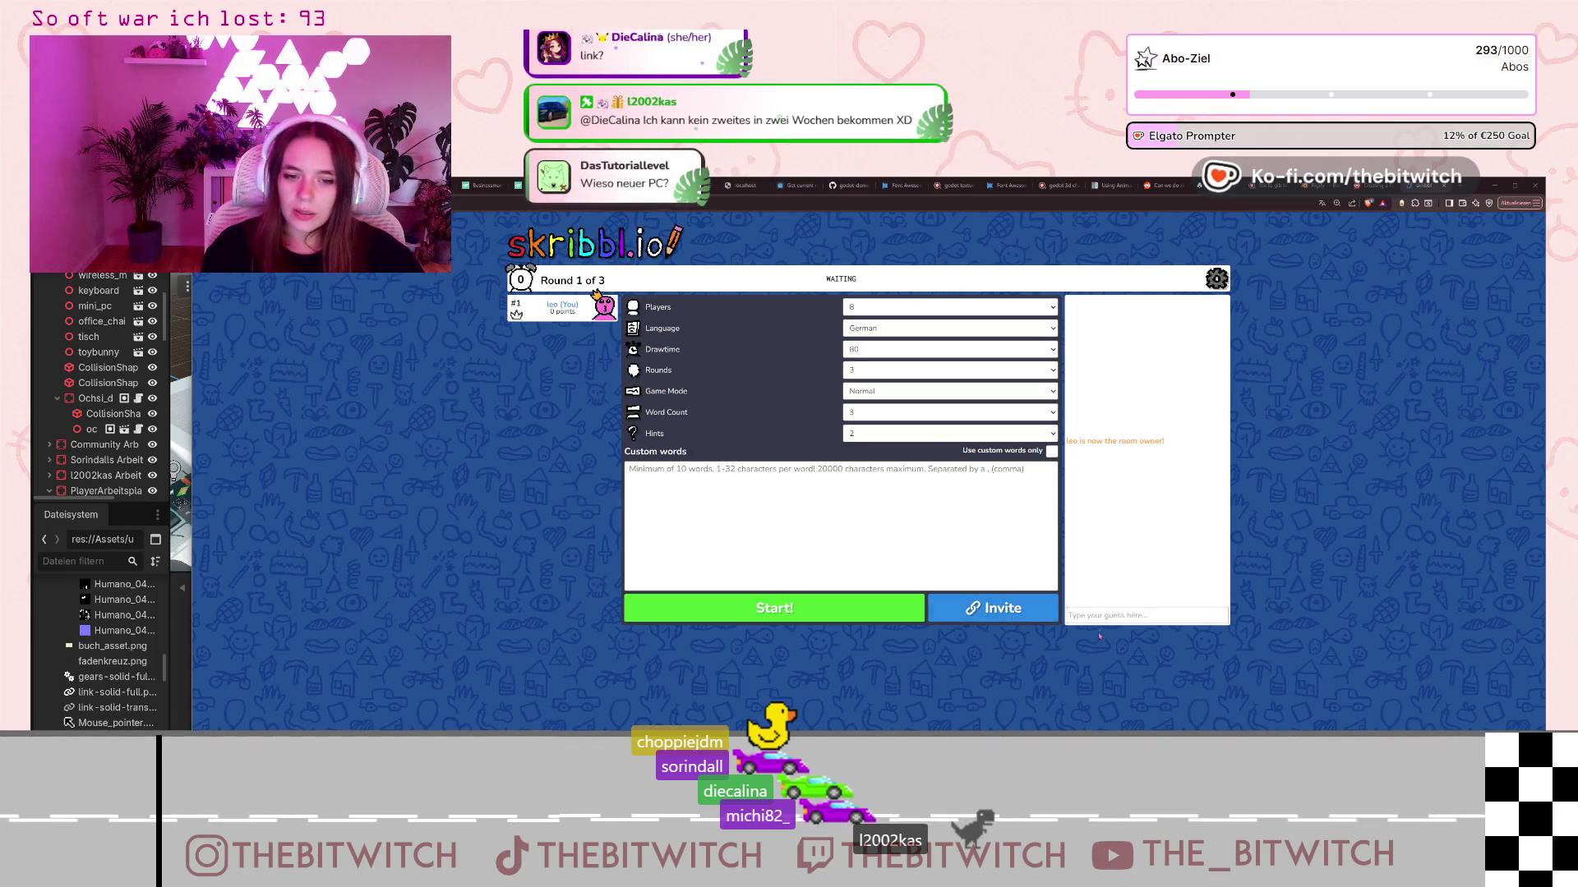
- Copy the room's invite link and paste the German tech word list into Custom words
{"action": "left_click", "coordinate": [1034, 618]}
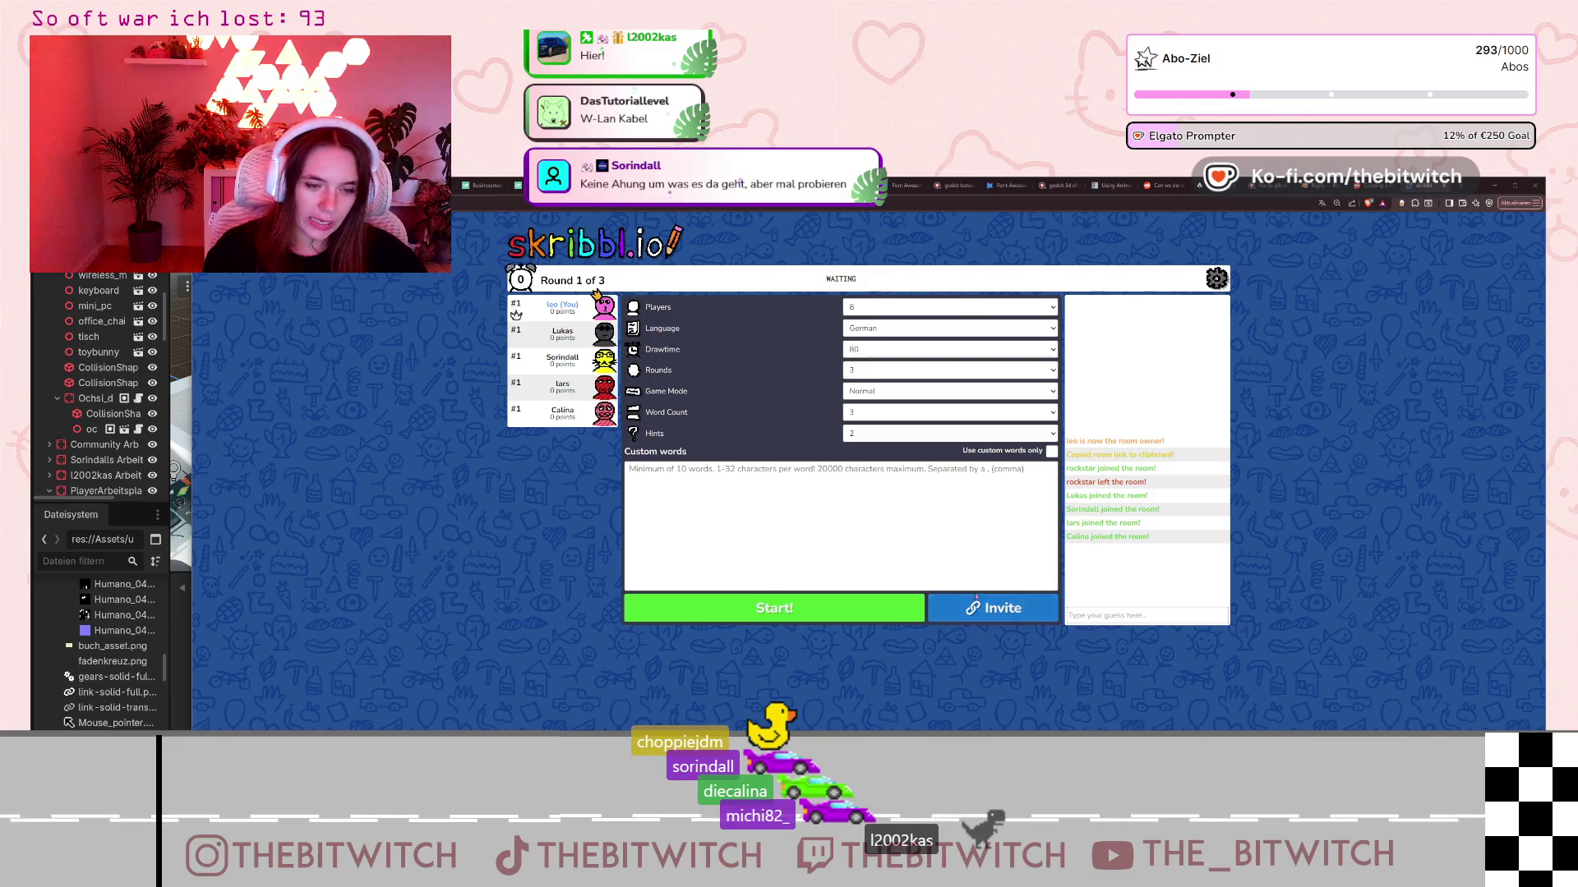
{"action": "left_click", "coordinate": [788, 477]}
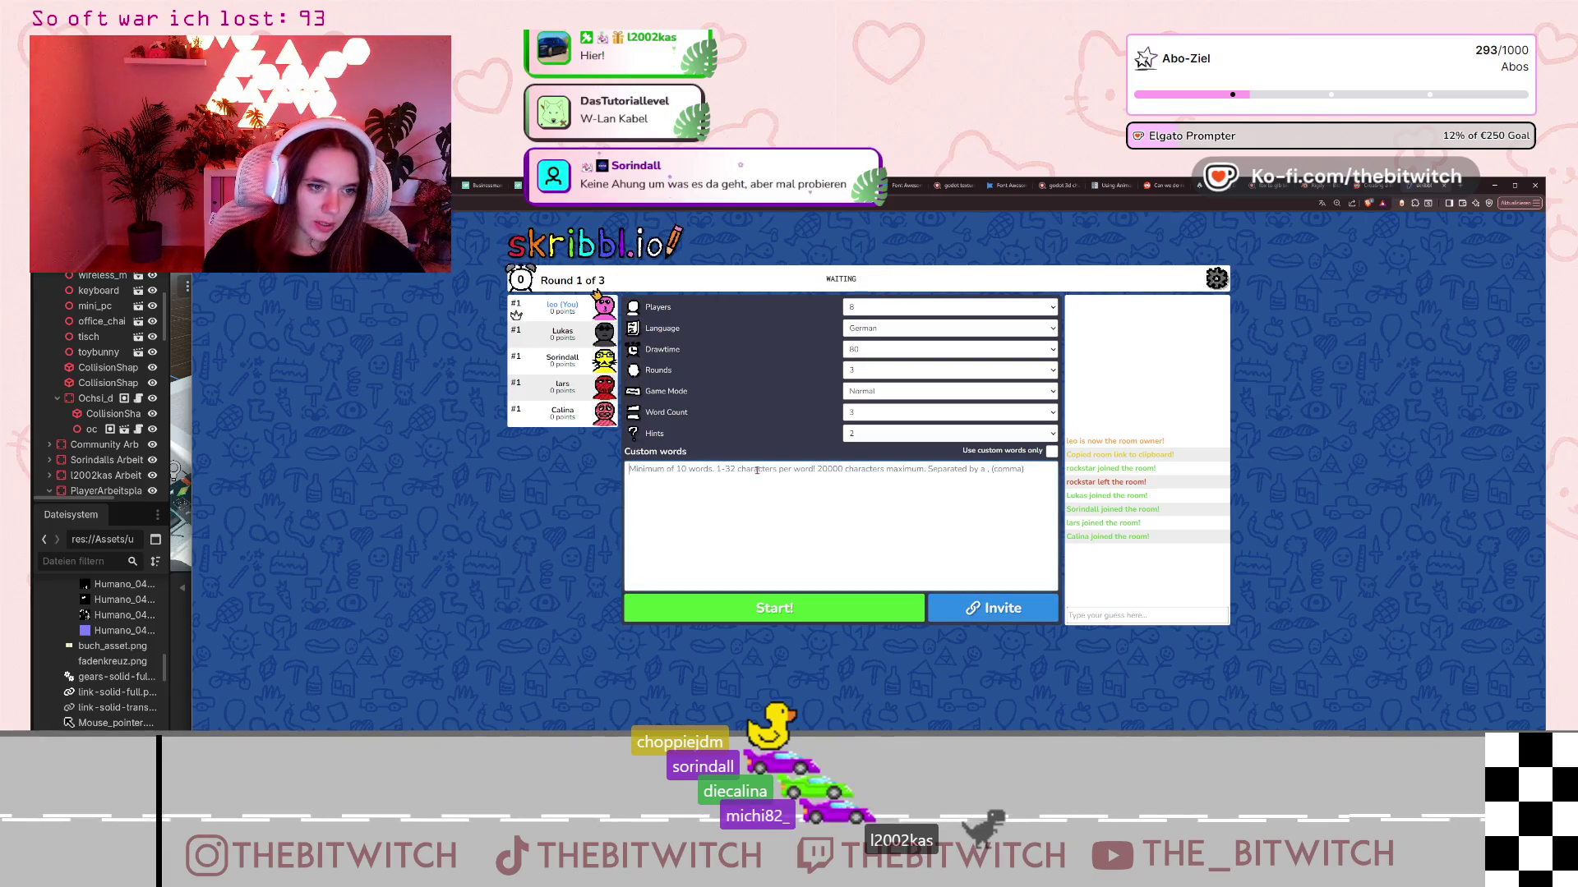
{"action": "key", "text": "ctrl+v"}
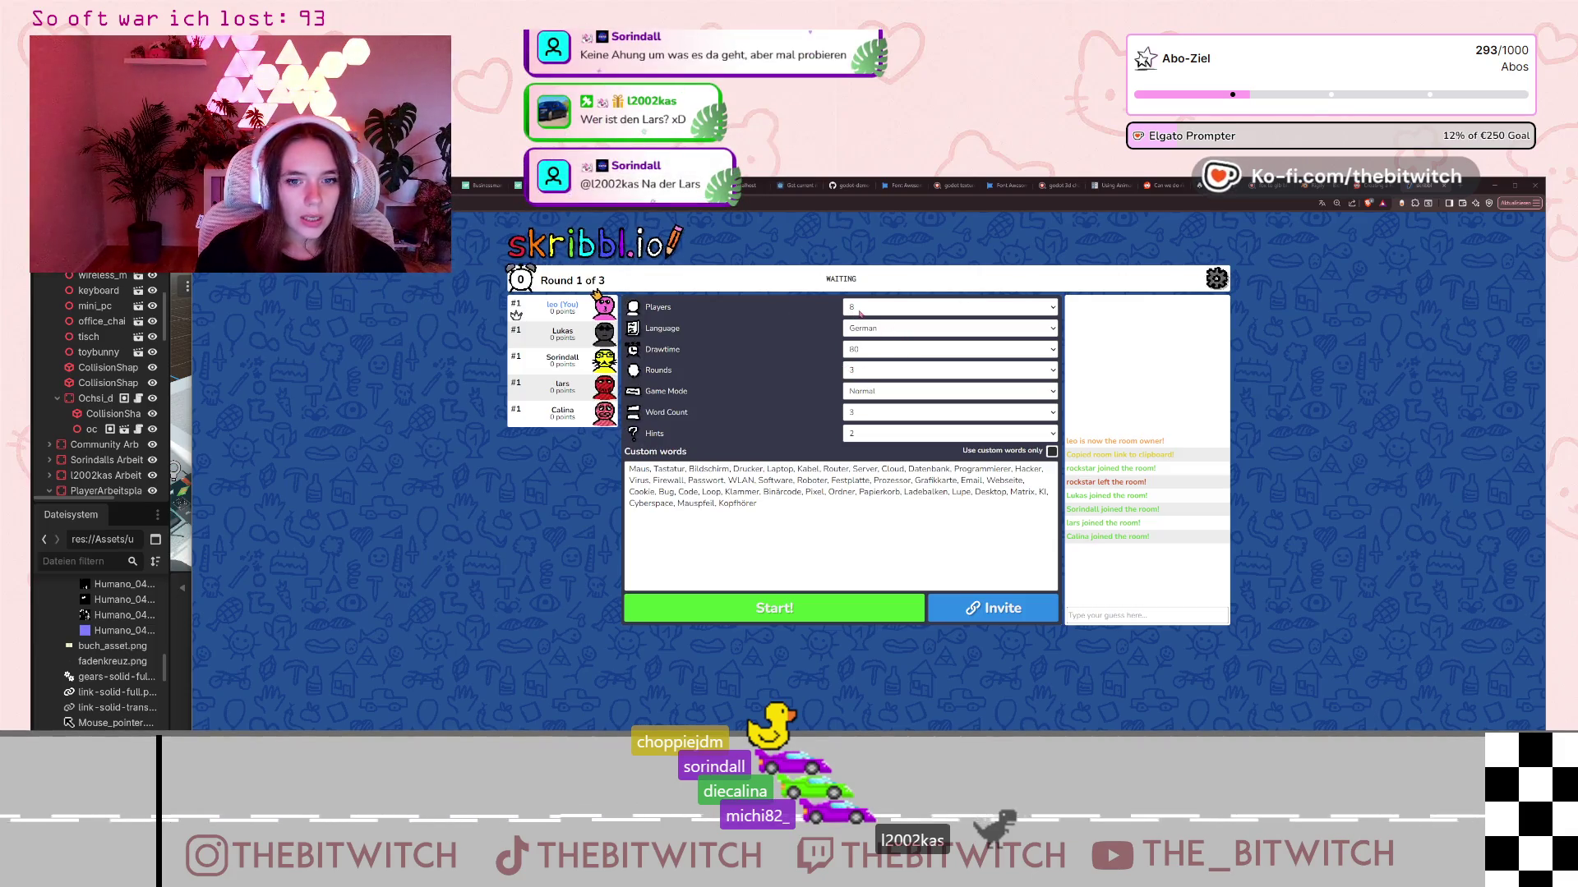
- Set the room's player limit to 20, then narrow the browser to reveal Godot
{"action": "left_click", "coordinate": [876, 307]}
{"action": "left_click", "coordinate": [876, 570]}
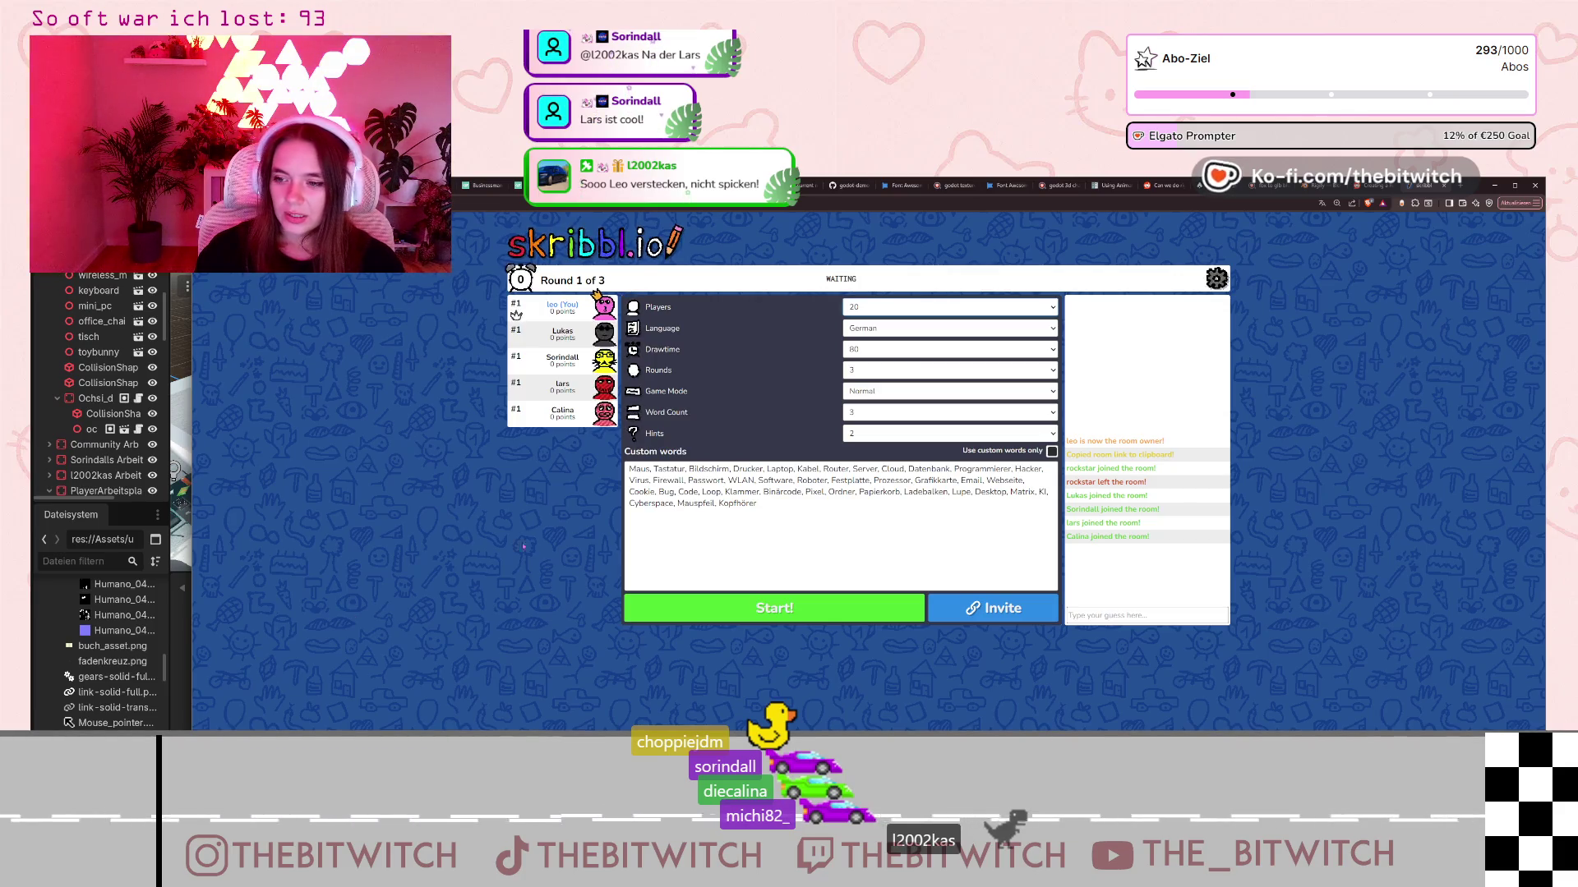
{"action": "mouse_move", "coordinate": [188, 564]}
{"action": "left_mouse_down"}
{"action": "mouse_move", "coordinate": [700, 534]}
{"action": "mouse_move", "coordinate": [710, 518]}
{"action": "mouse_move", "coordinate": [906, 501]}
{"action": "left_mouse_up"}
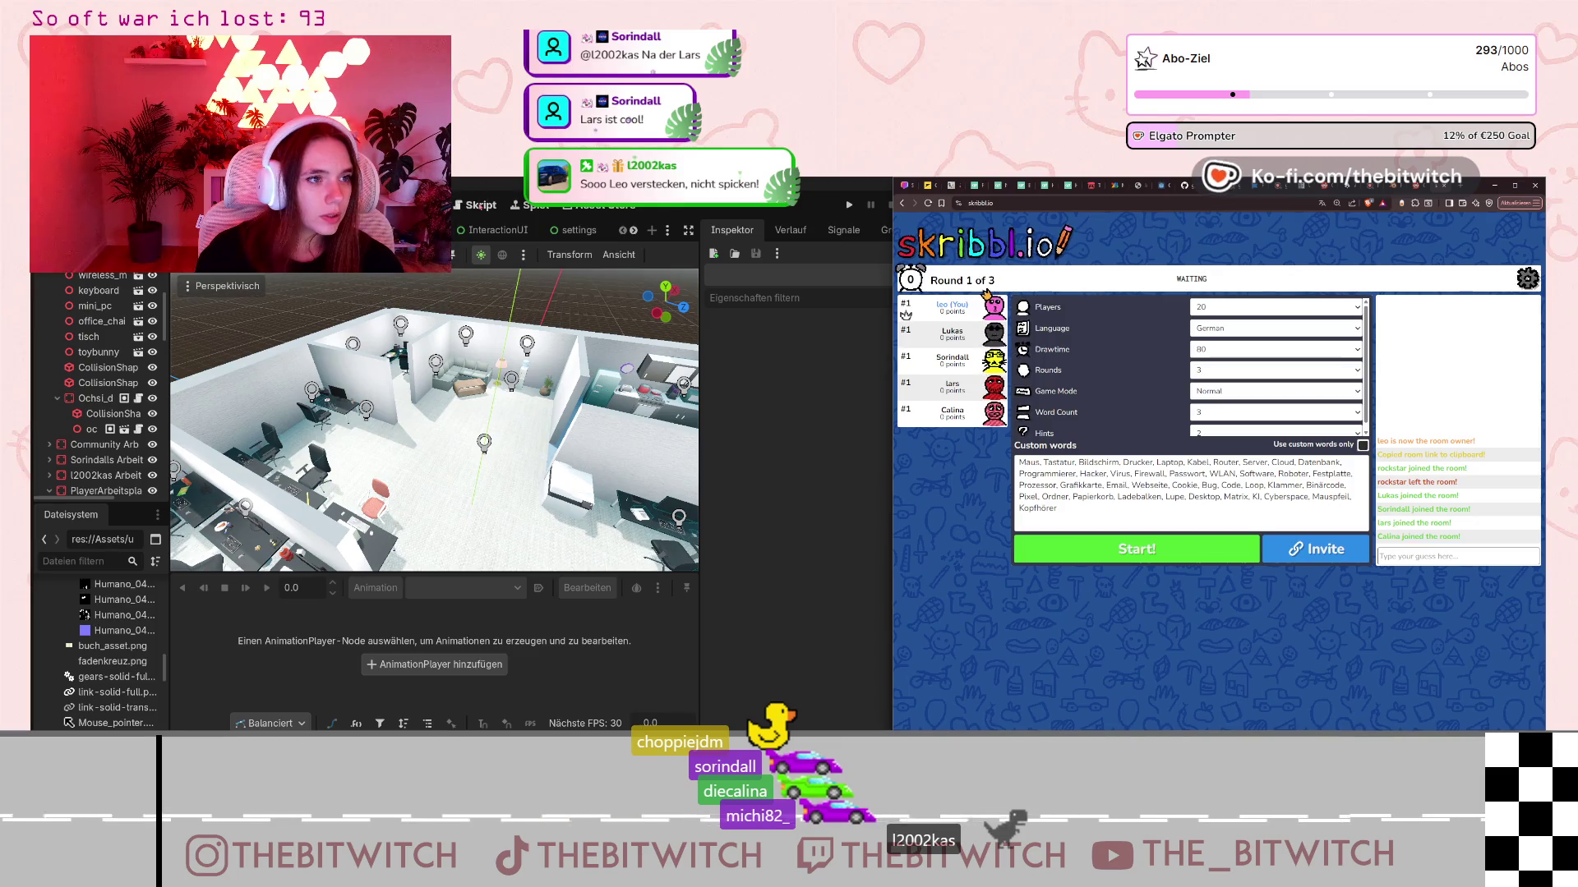
{"action": "key", "text": "alt+Tab"}
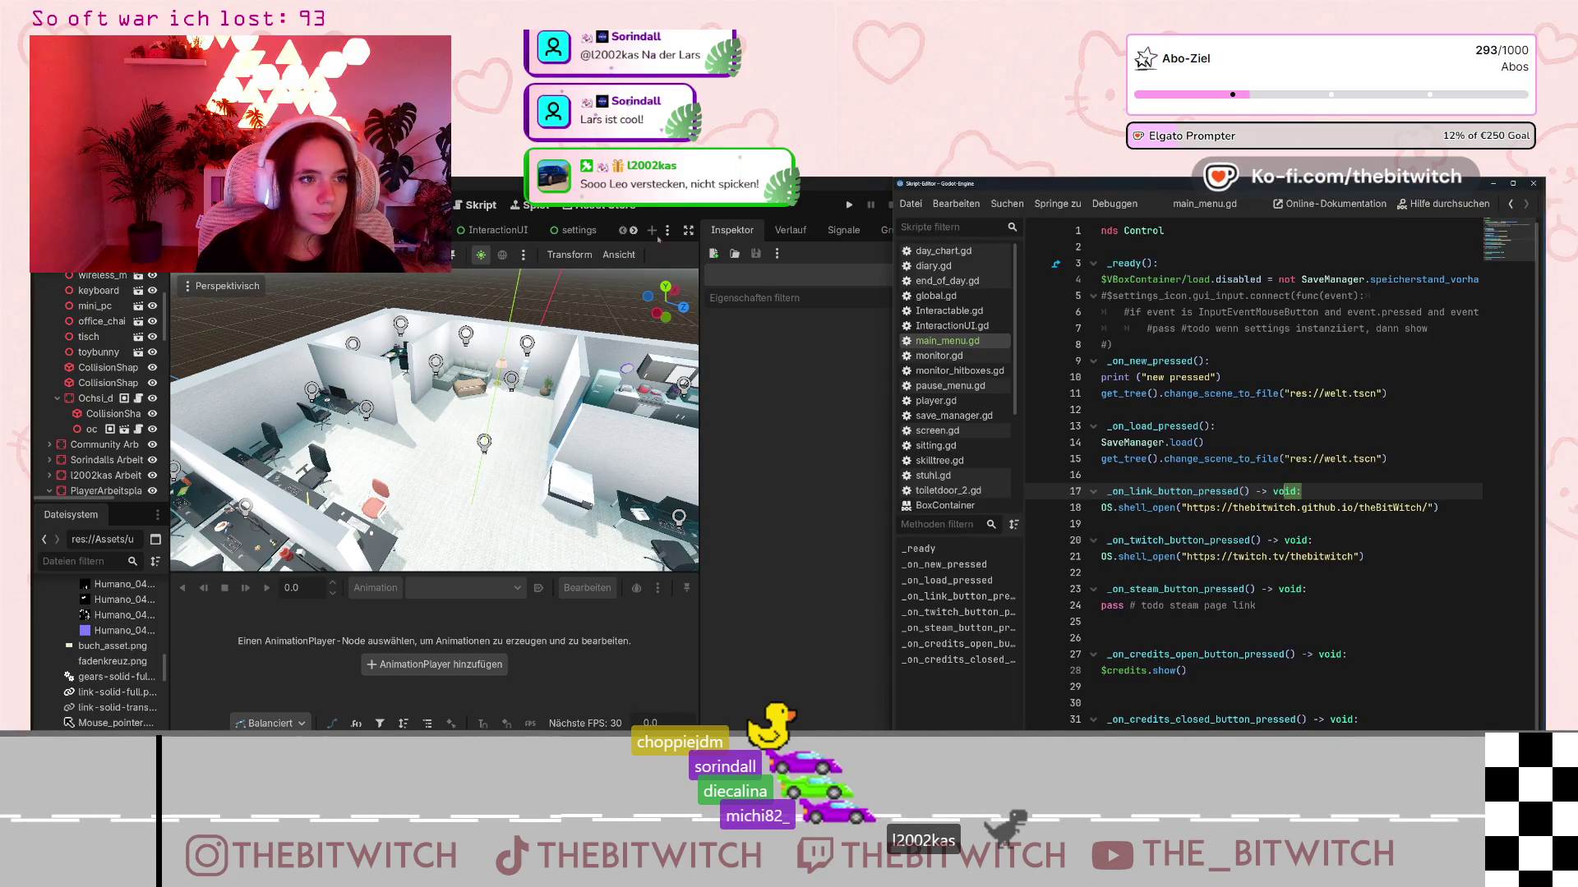
{"action": "left_click_drag", "start_coordinate": [1068, 184], "coordinate": [493, 197]}
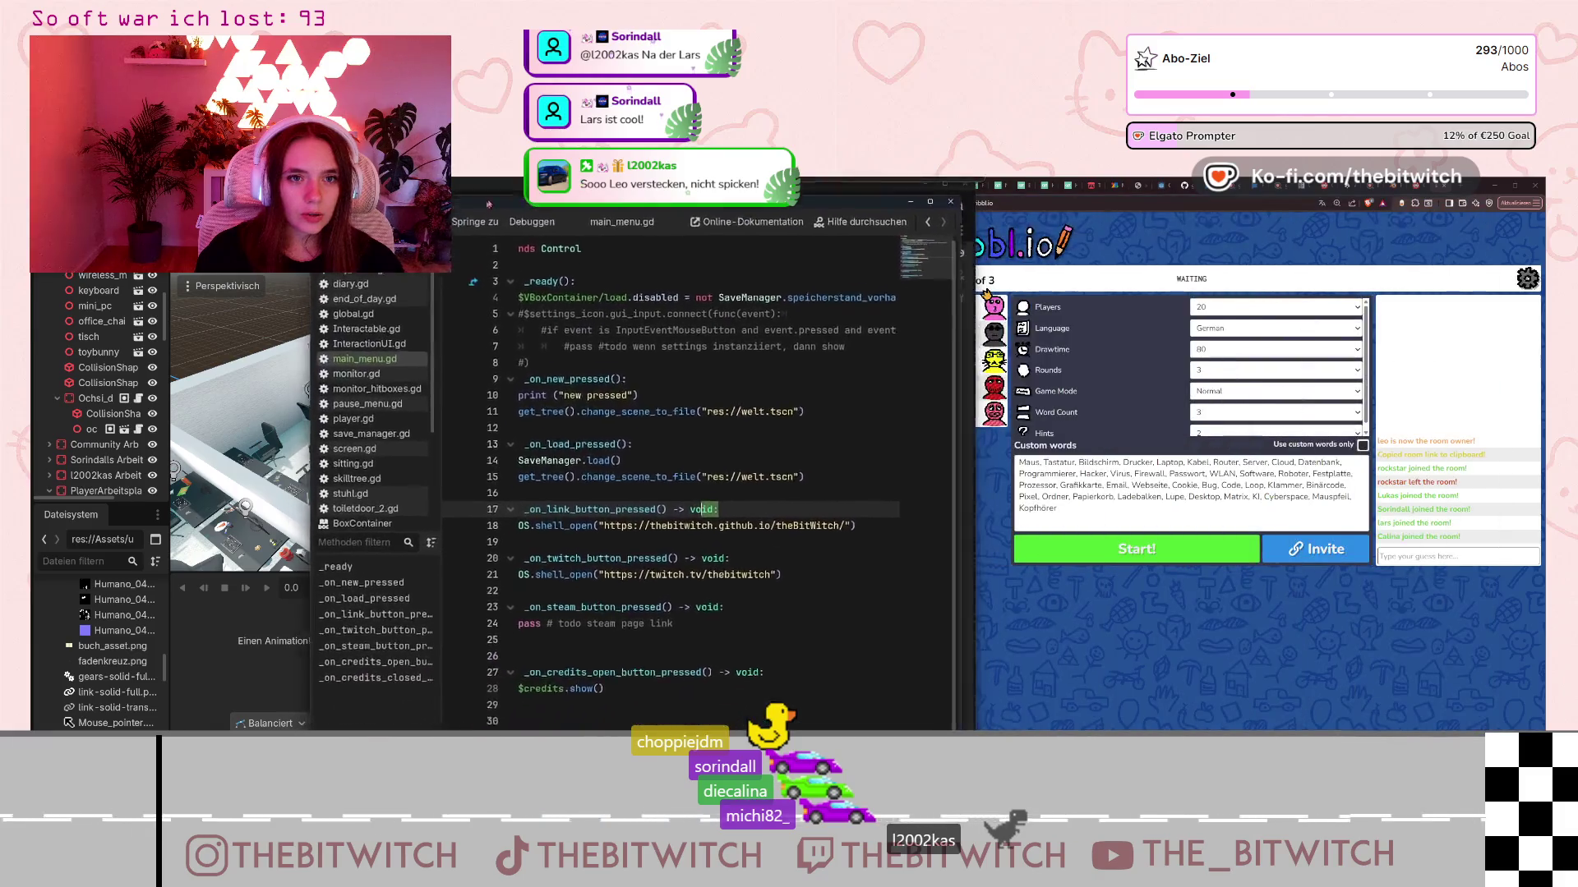
{"action": "key", "text": "alt+Tab"}
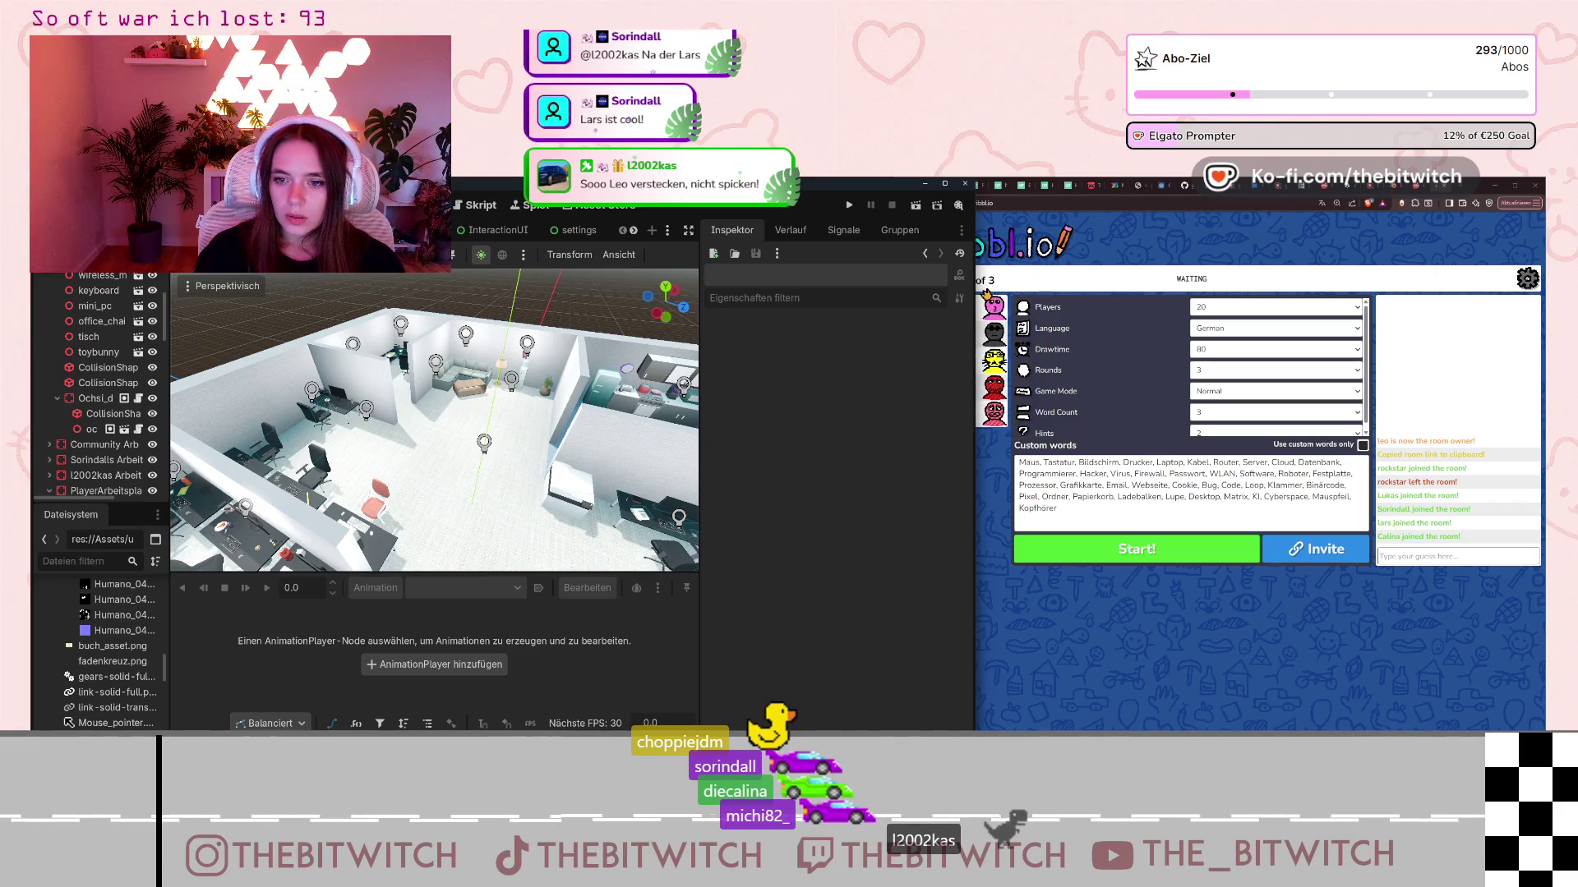
{"action": "left_click", "coordinate": [1388, 482]}
{"action": "left_click_drag", "start_coordinate": [1389, 482], "coordinate": [1399, 483]}
{"action": "left_click", "coordinate": [1398, 483]}
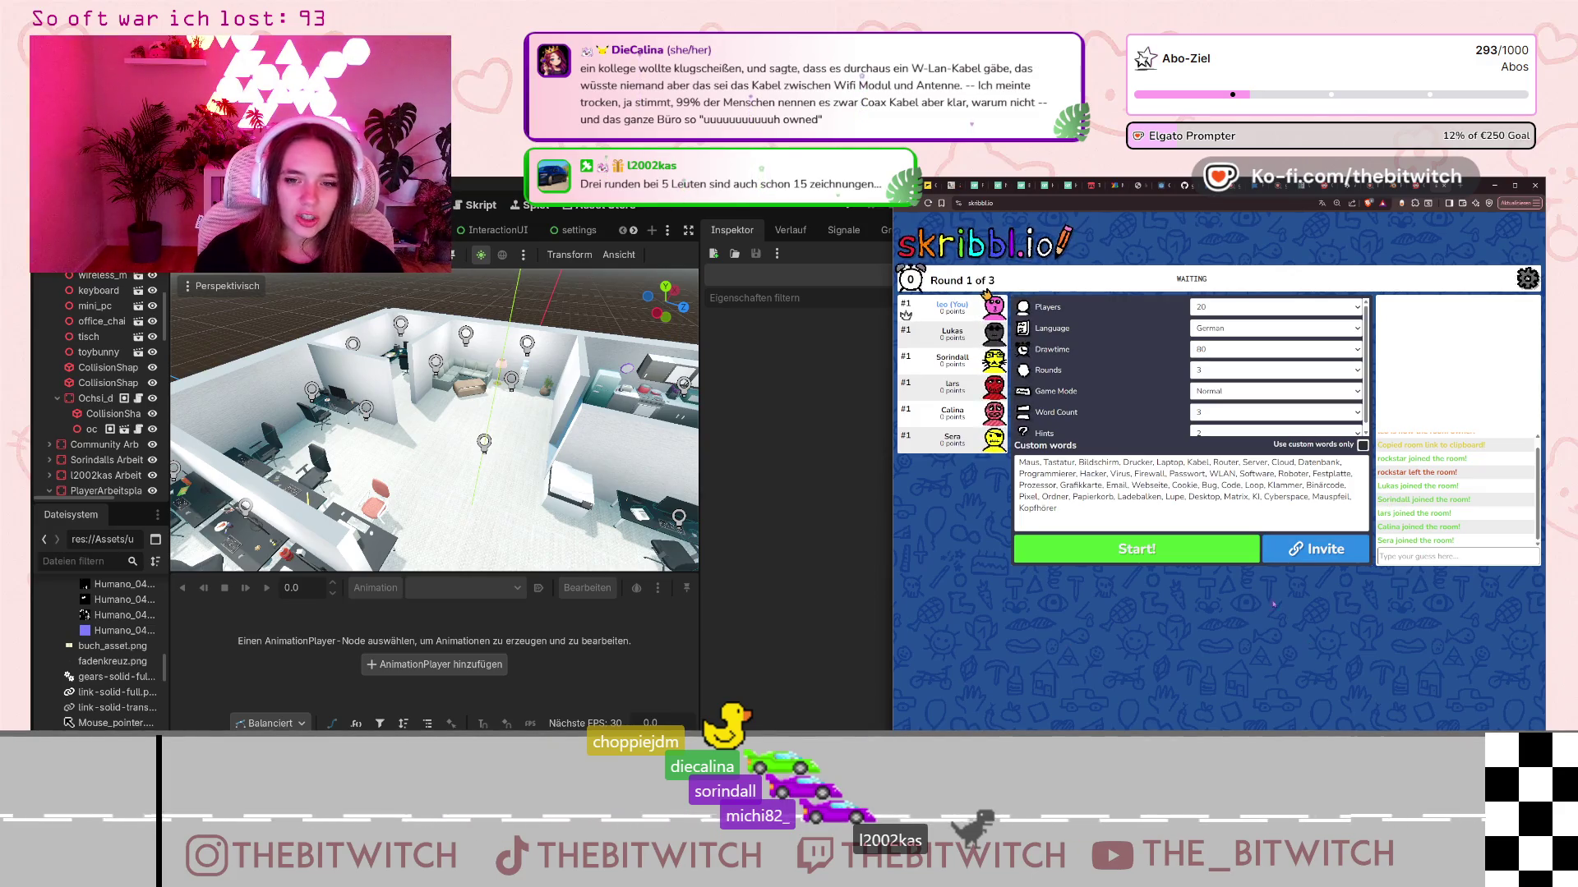
- Start the six-player private game from the lobby's Start! button
{"action": "left_click", "coordinate": [1216, 549]}
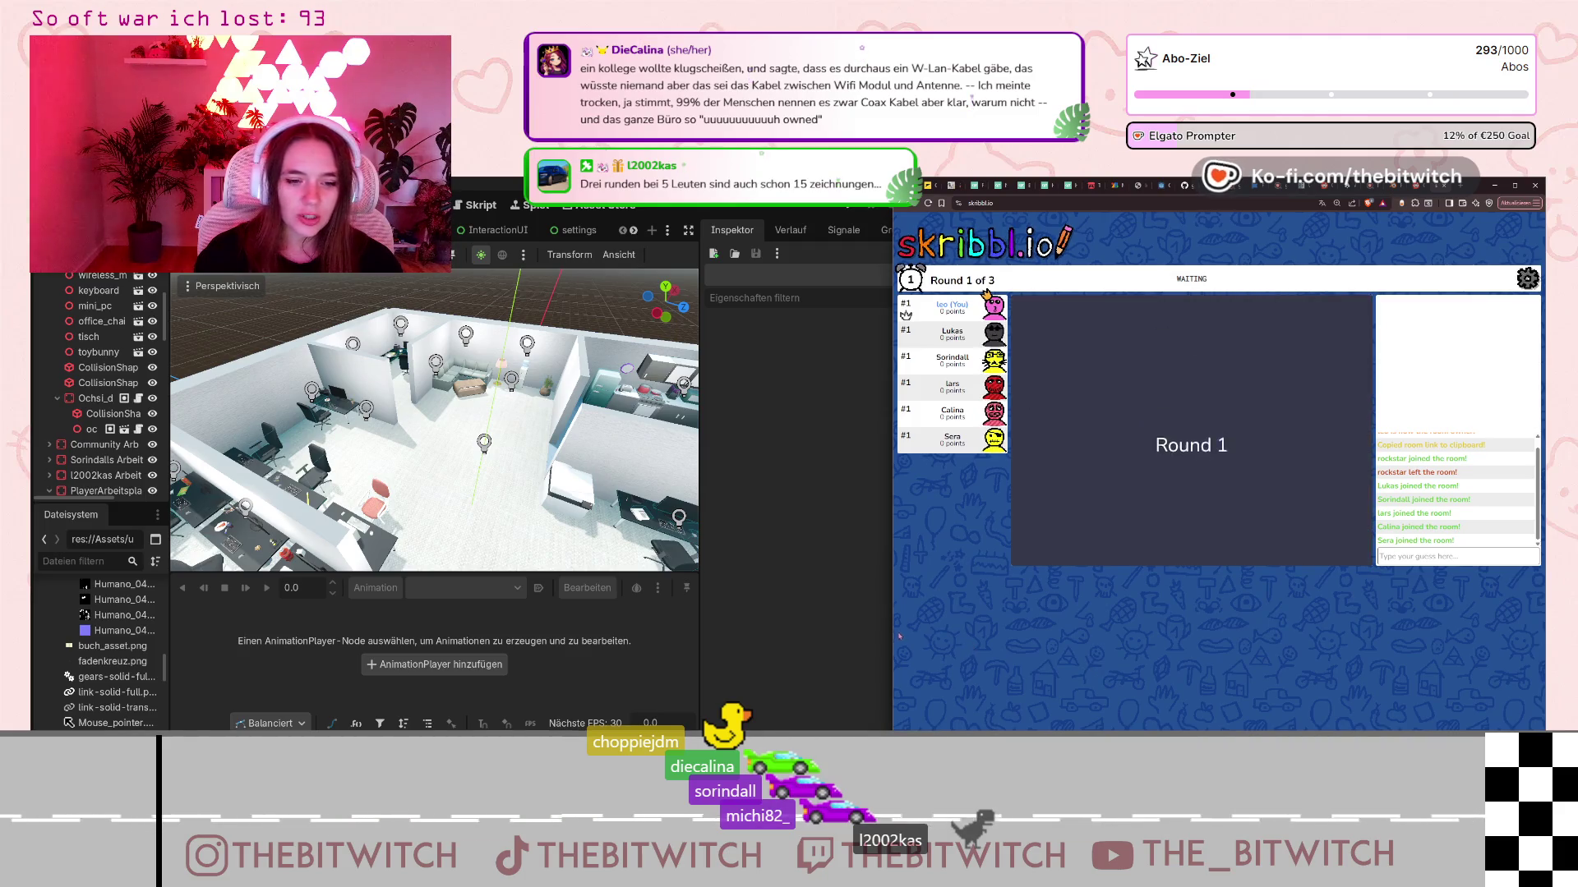
- Widen the browser, submit the correct guess WLAN, and zoom the game page to 130%
{"action": "left_click_drag", "start_coordinate": [894, 639], "coordinate": [630, 657]}
{"action": "type", "text": "WL"}
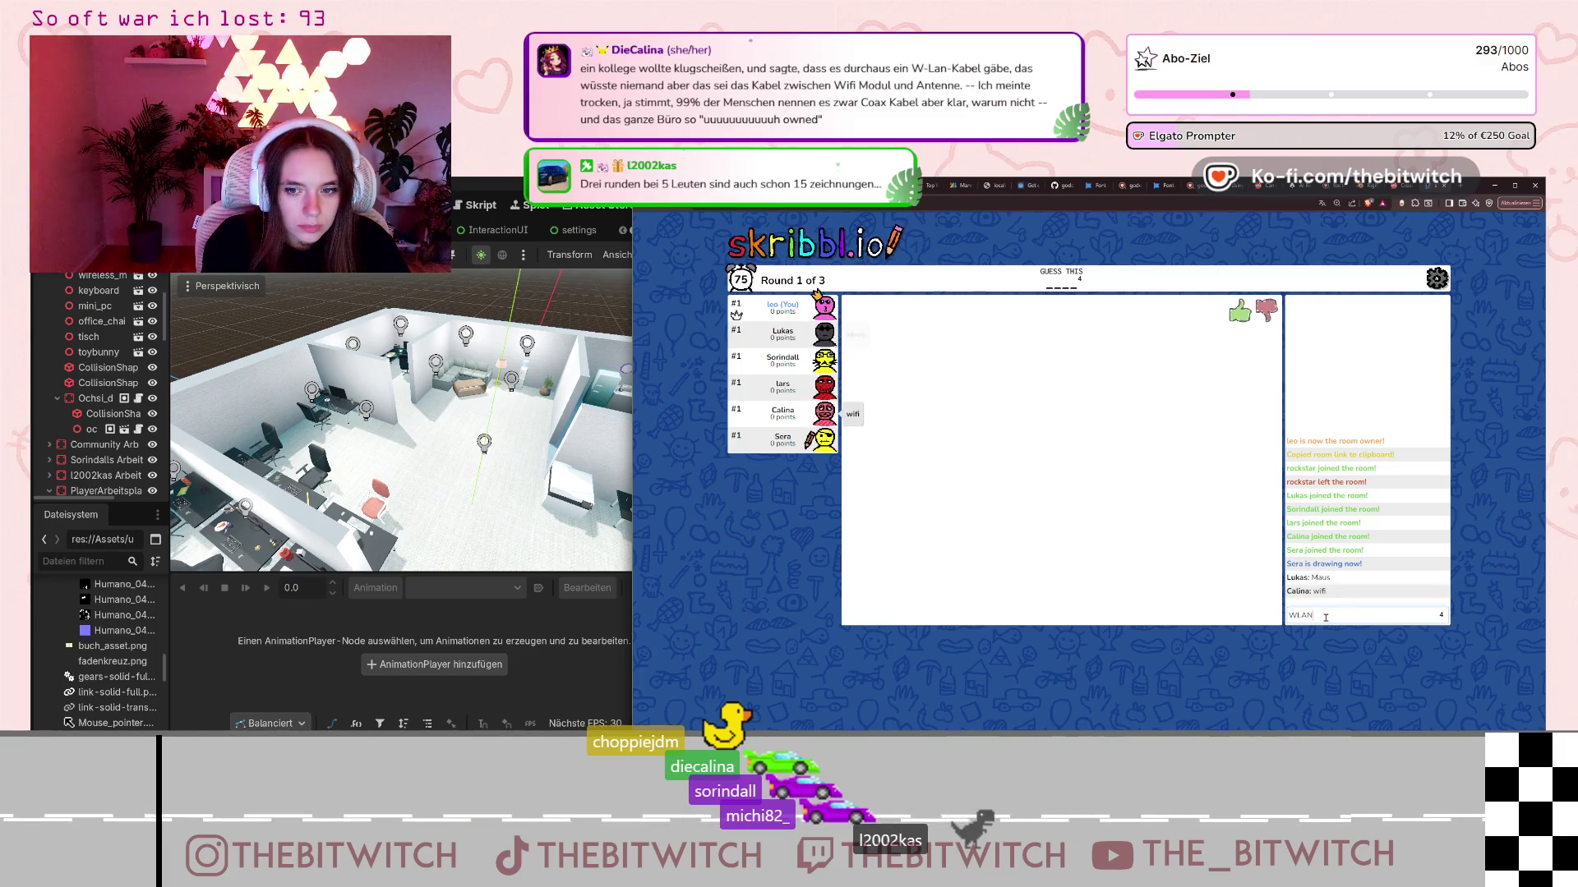
{"action": "type", "text": "AN"}
{"action": "key", "text": "Return"}
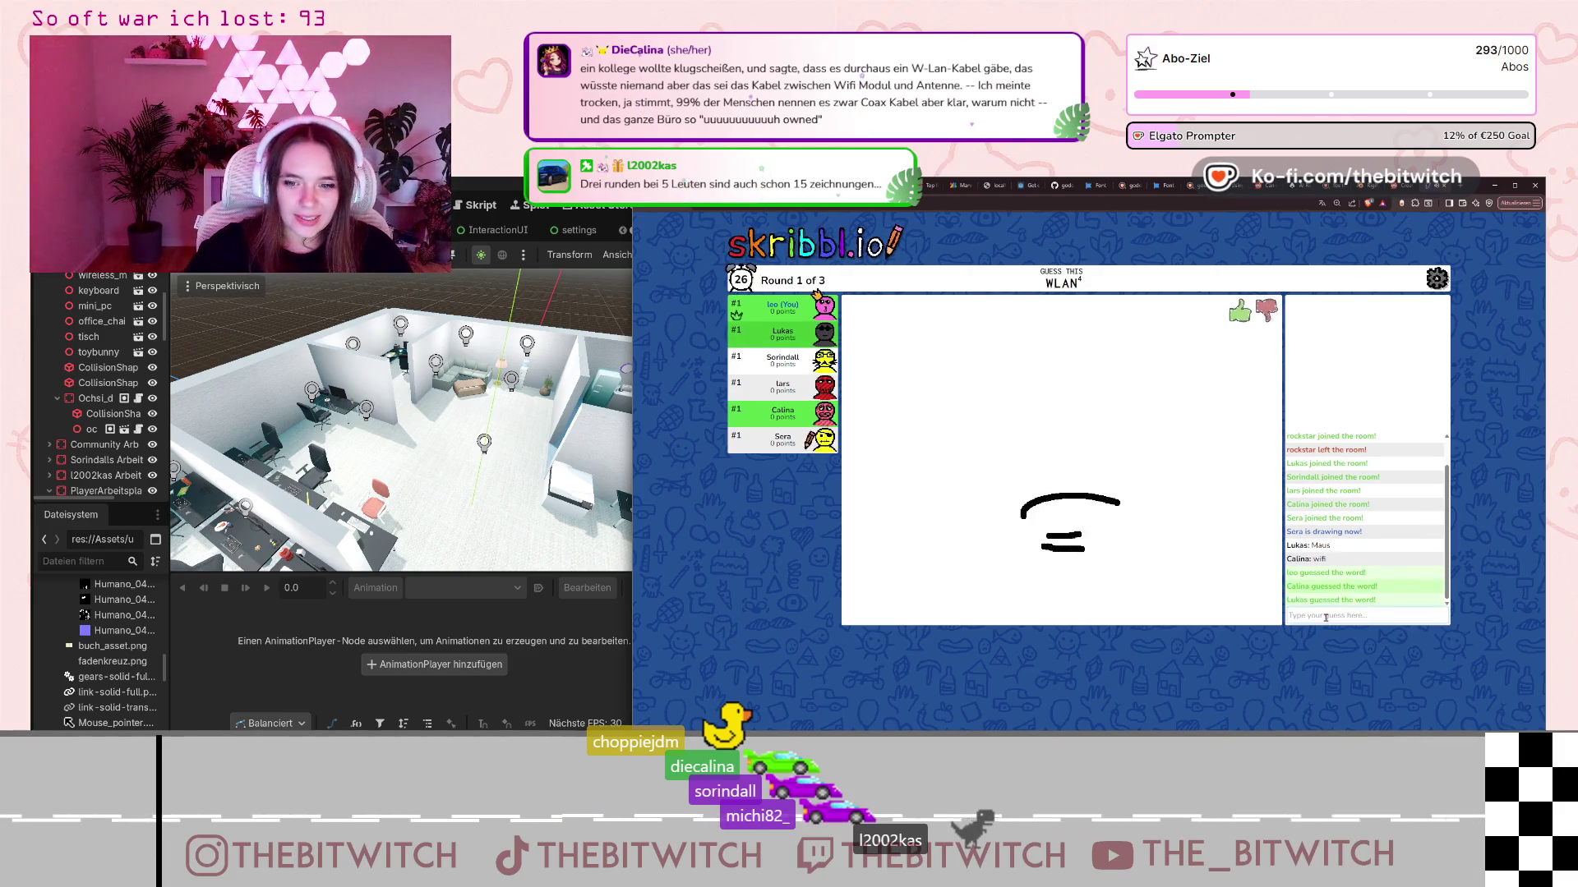
{"action": "key", "text": "ctrl+plus"}
{"action": "key", "text": "ctrl+plus"}
{"action": "key", "text": "ctrl+plus"}
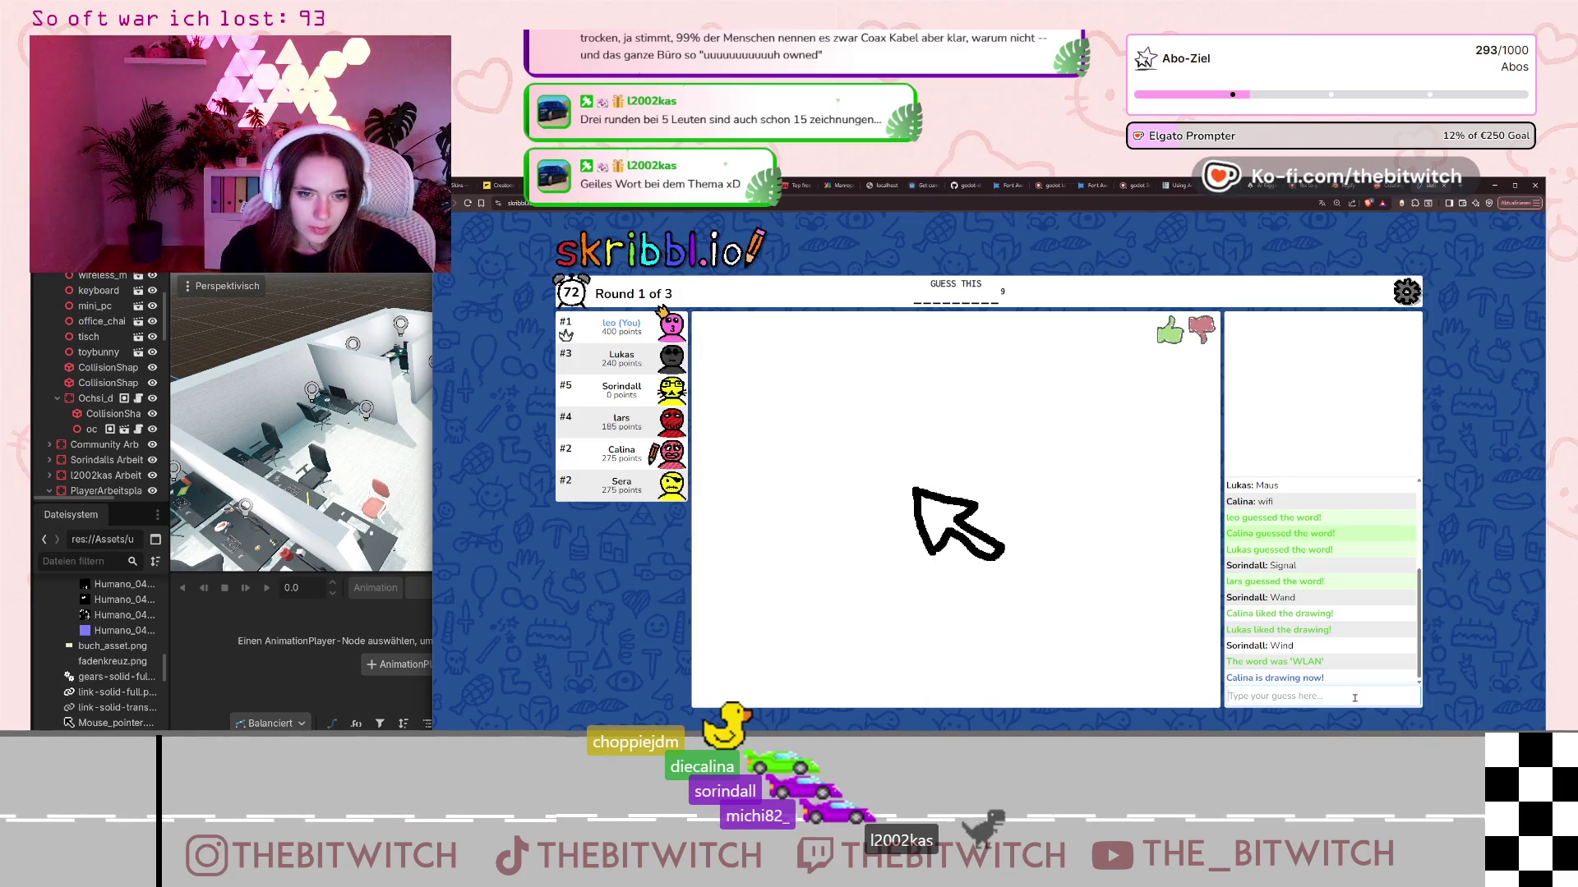
- Guess Mauszeiger for the arrow drawing, then the correct word Mauspfeil
{"action": "type", "text": "Mauszte"}
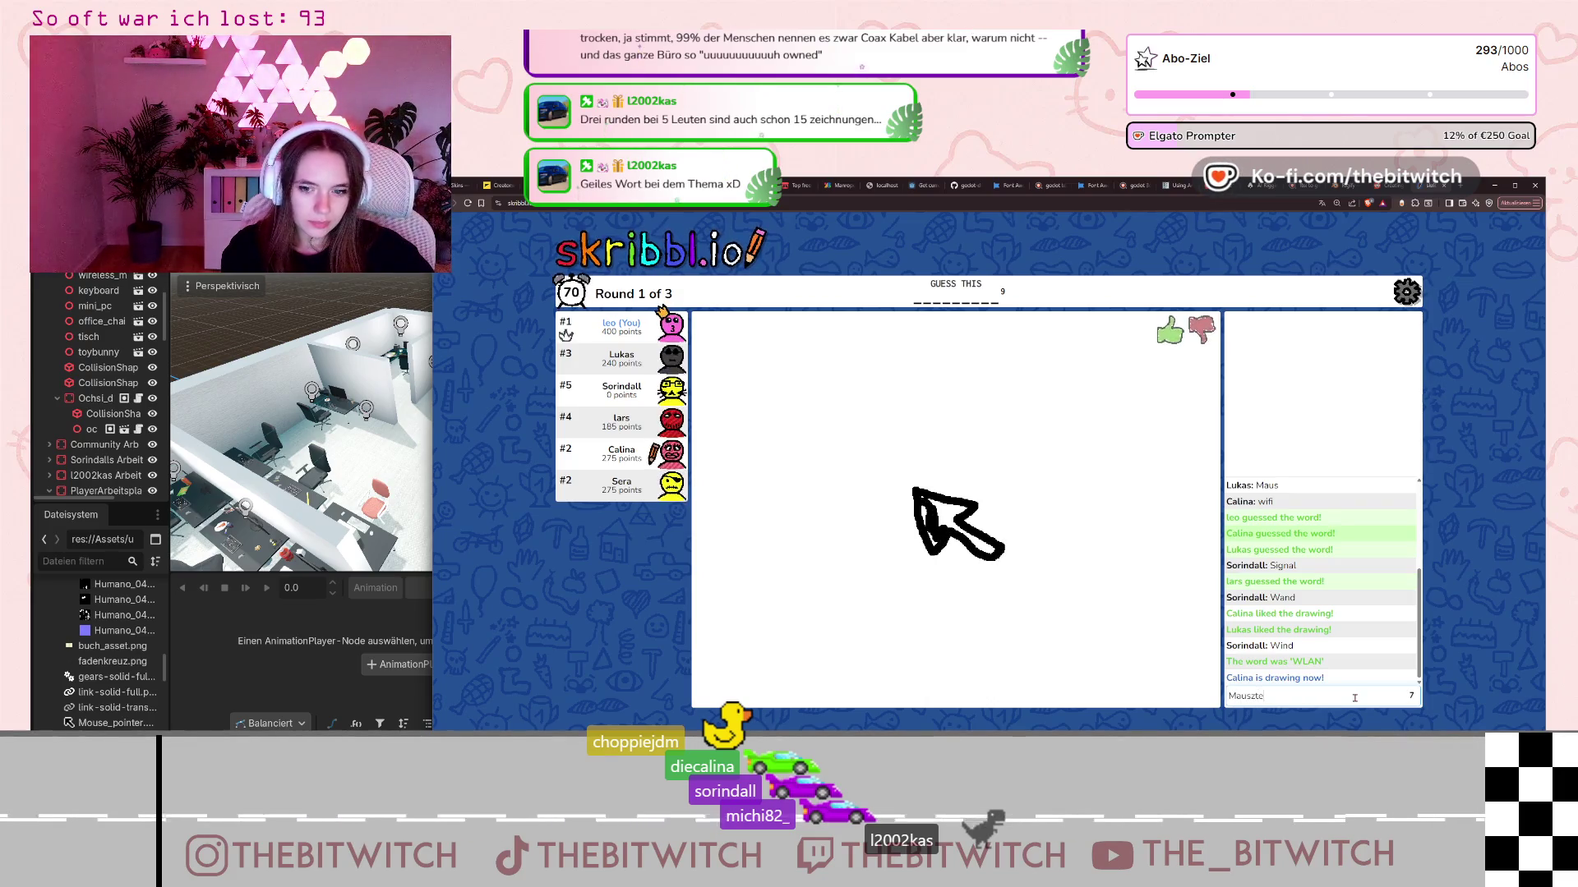
{"action": "type", "text": "r"}
{"action": "key", "text": "Return"}
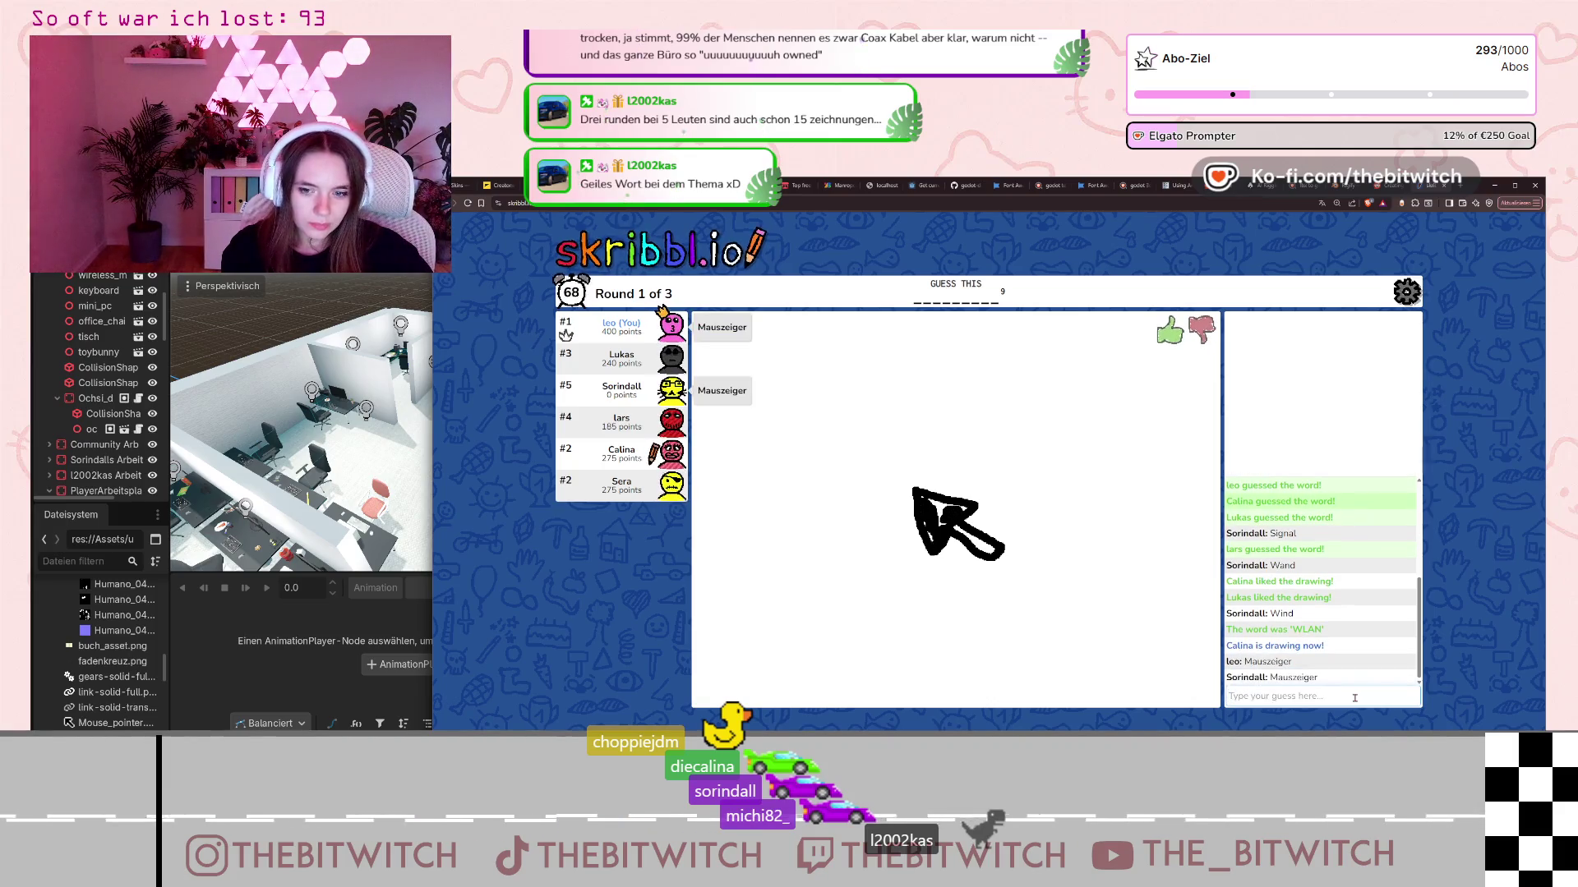
{"action": "type", "text": "Mauspfeil"}
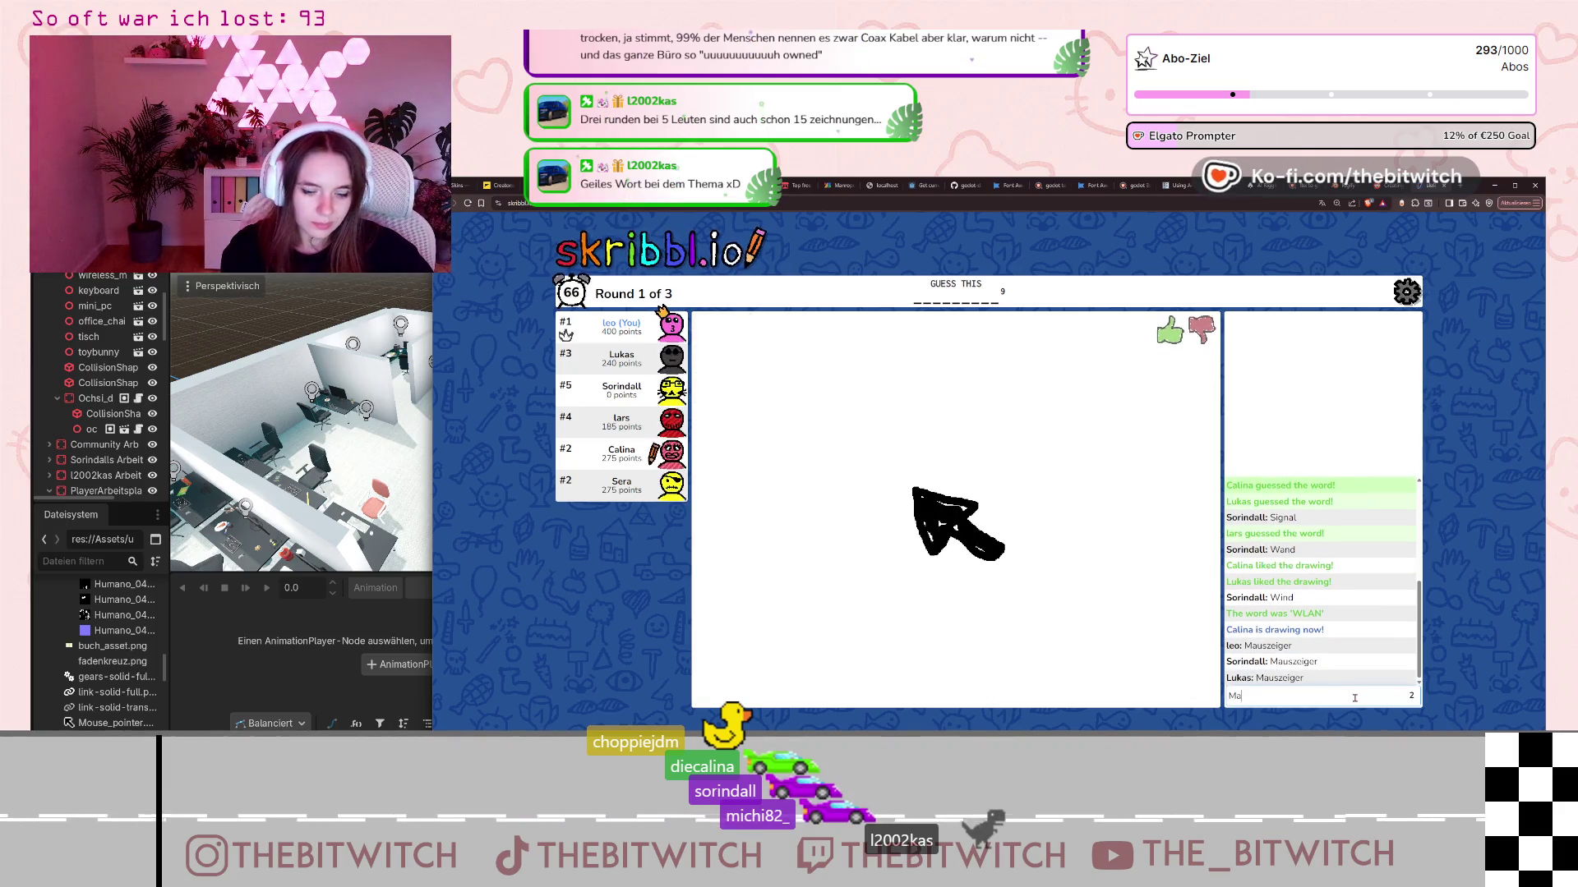
{"action": "key", "text": "Return"}
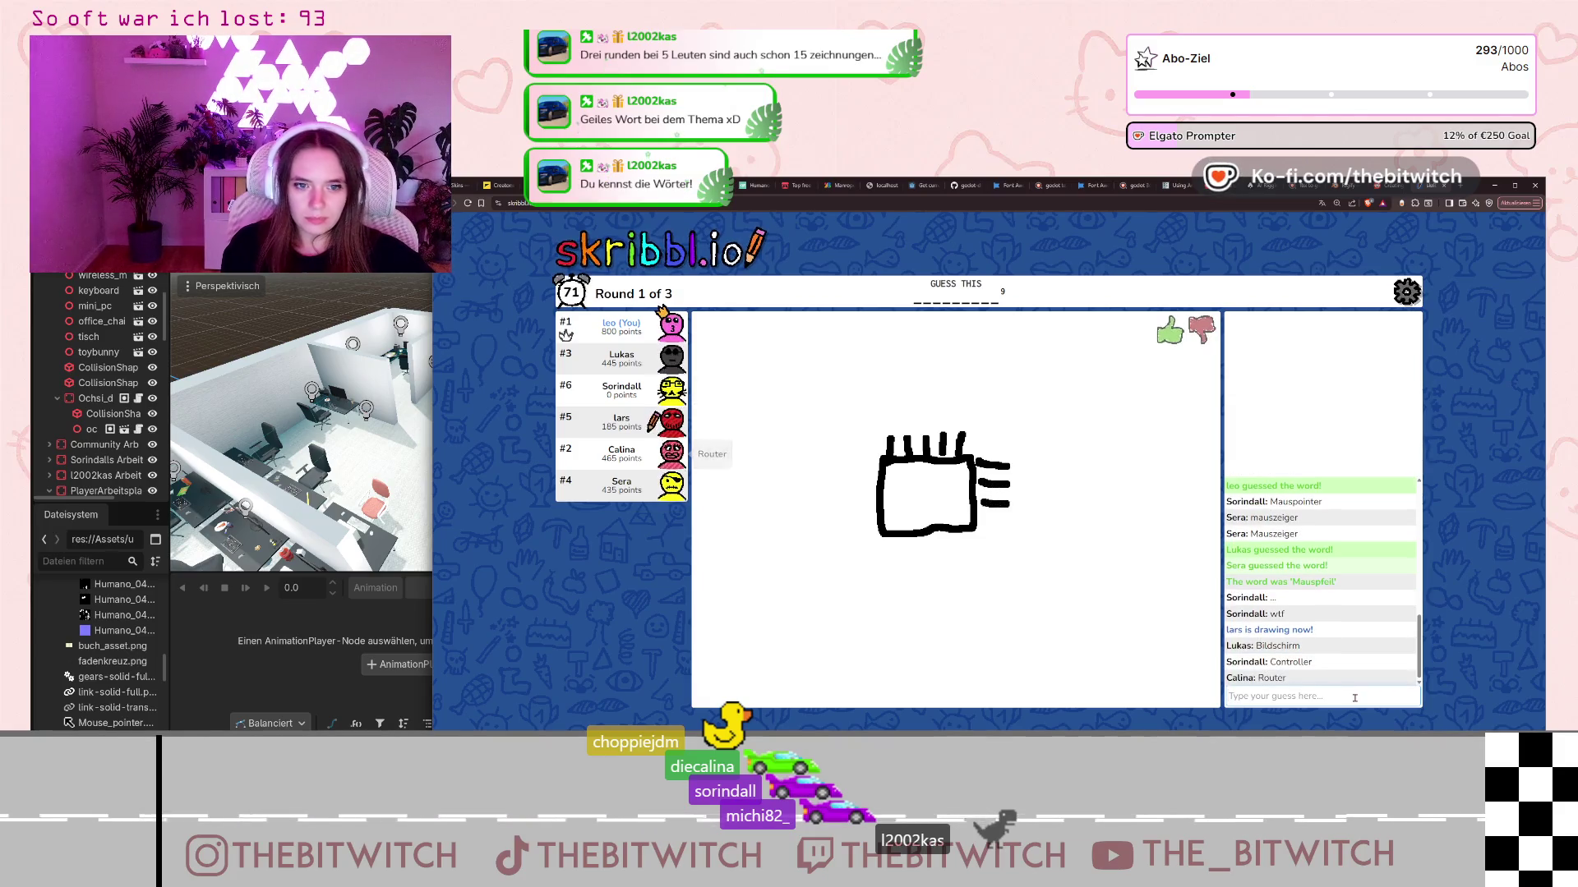
- Submit the correct guess Prozessor for the chip drawing
{"action": "type", "text": "Prozesor"}
{"action": "key", "text": "Return"}
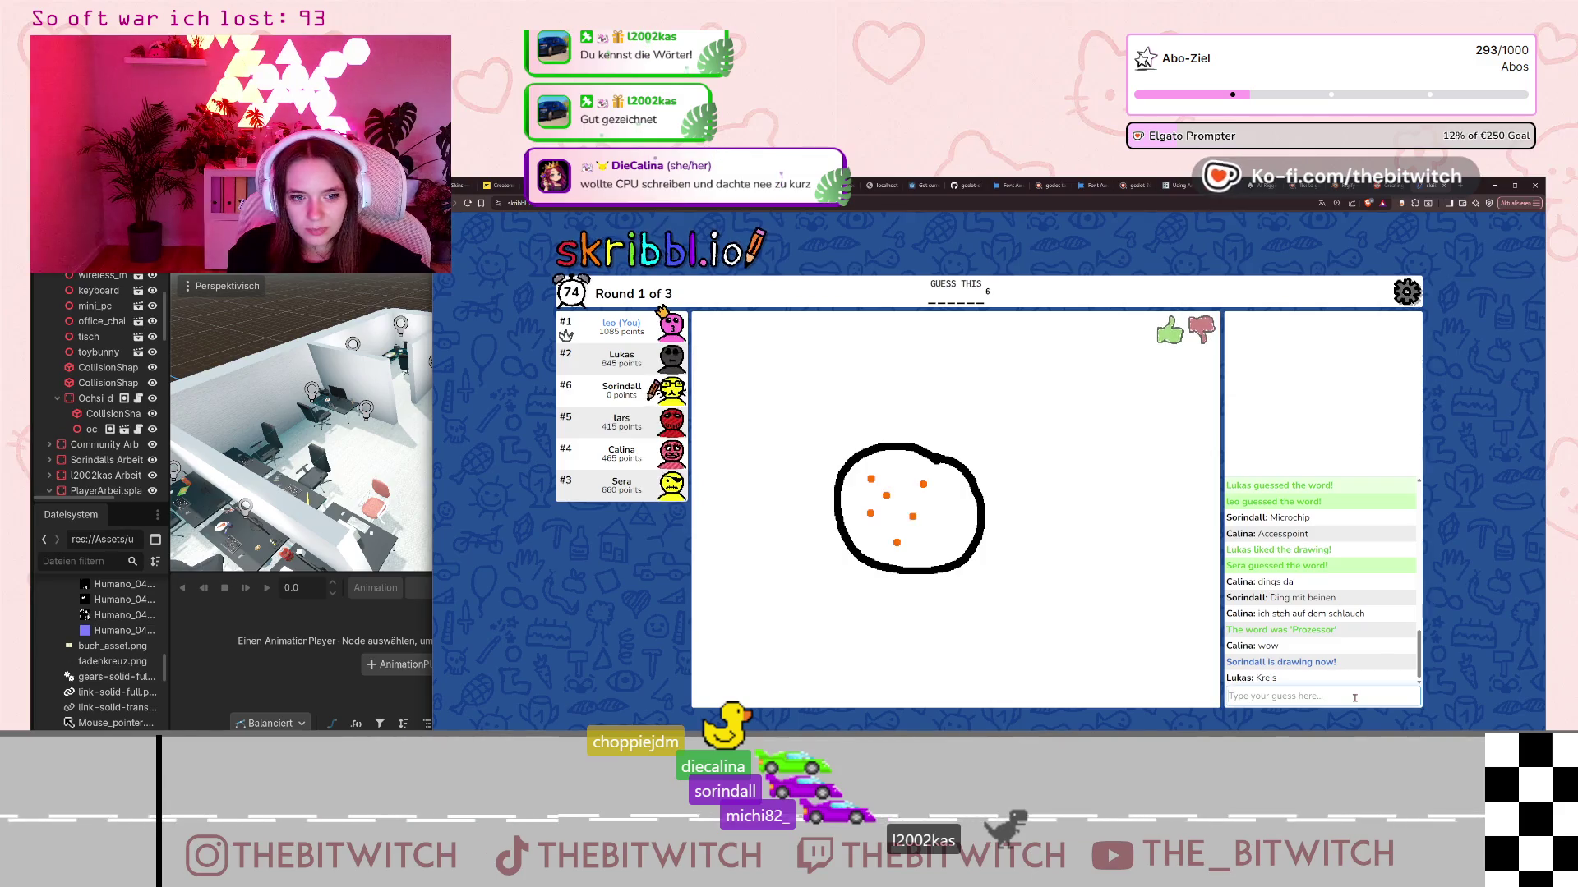
- Guess Cookies for the dotted circle, then begin retyping the answer as Cookie
{"action": "type", "text": "Cookies"}
{"action": "key", "text": "Return"}
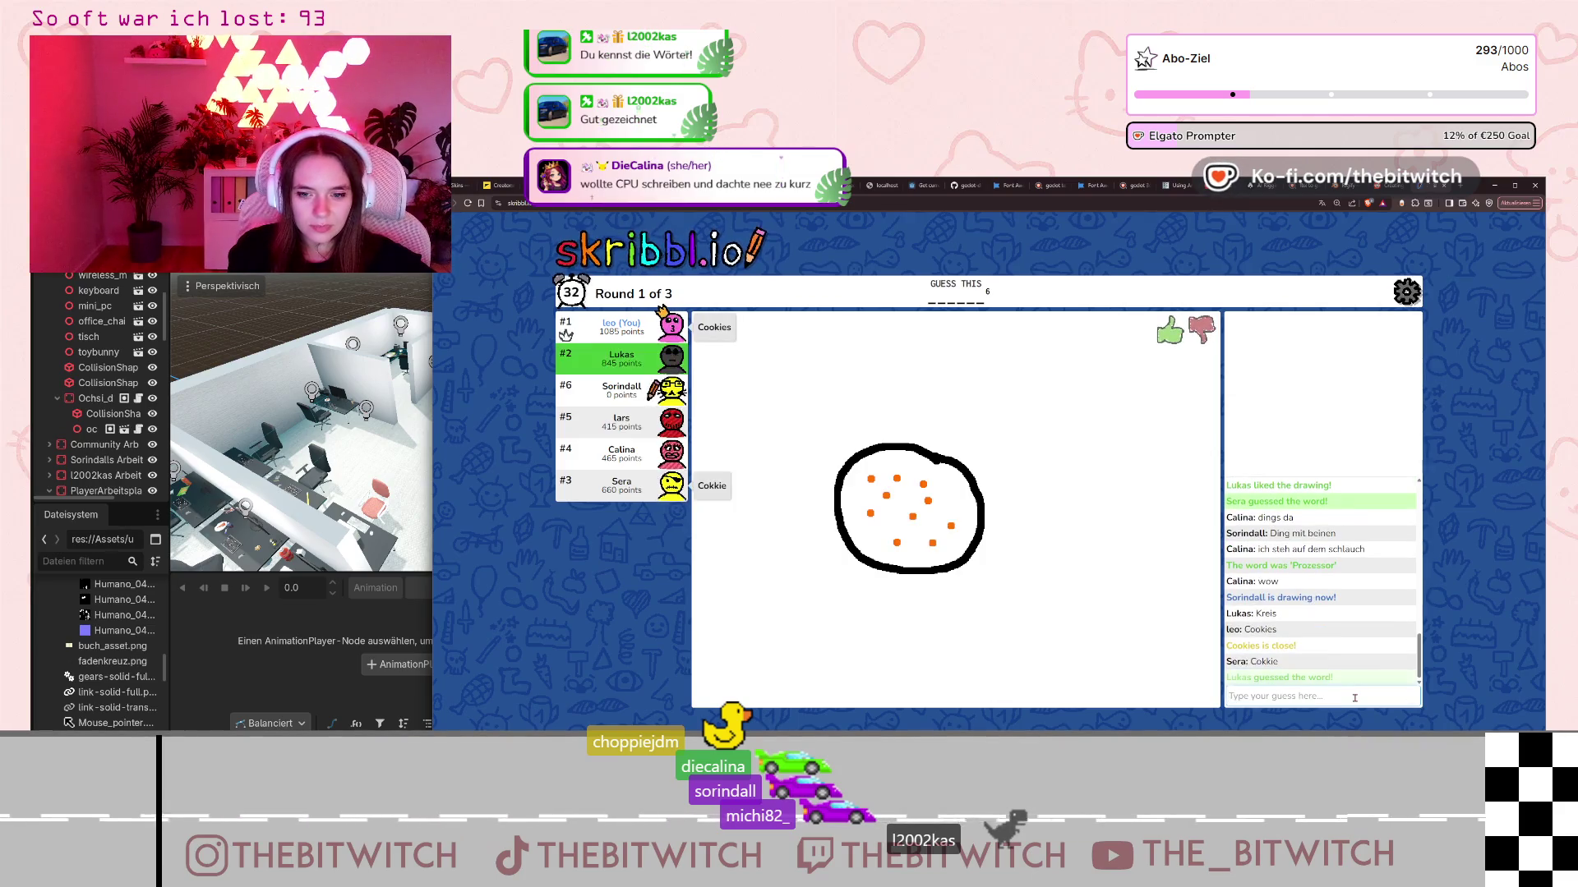
{"action": "type", "text": "Coo"}
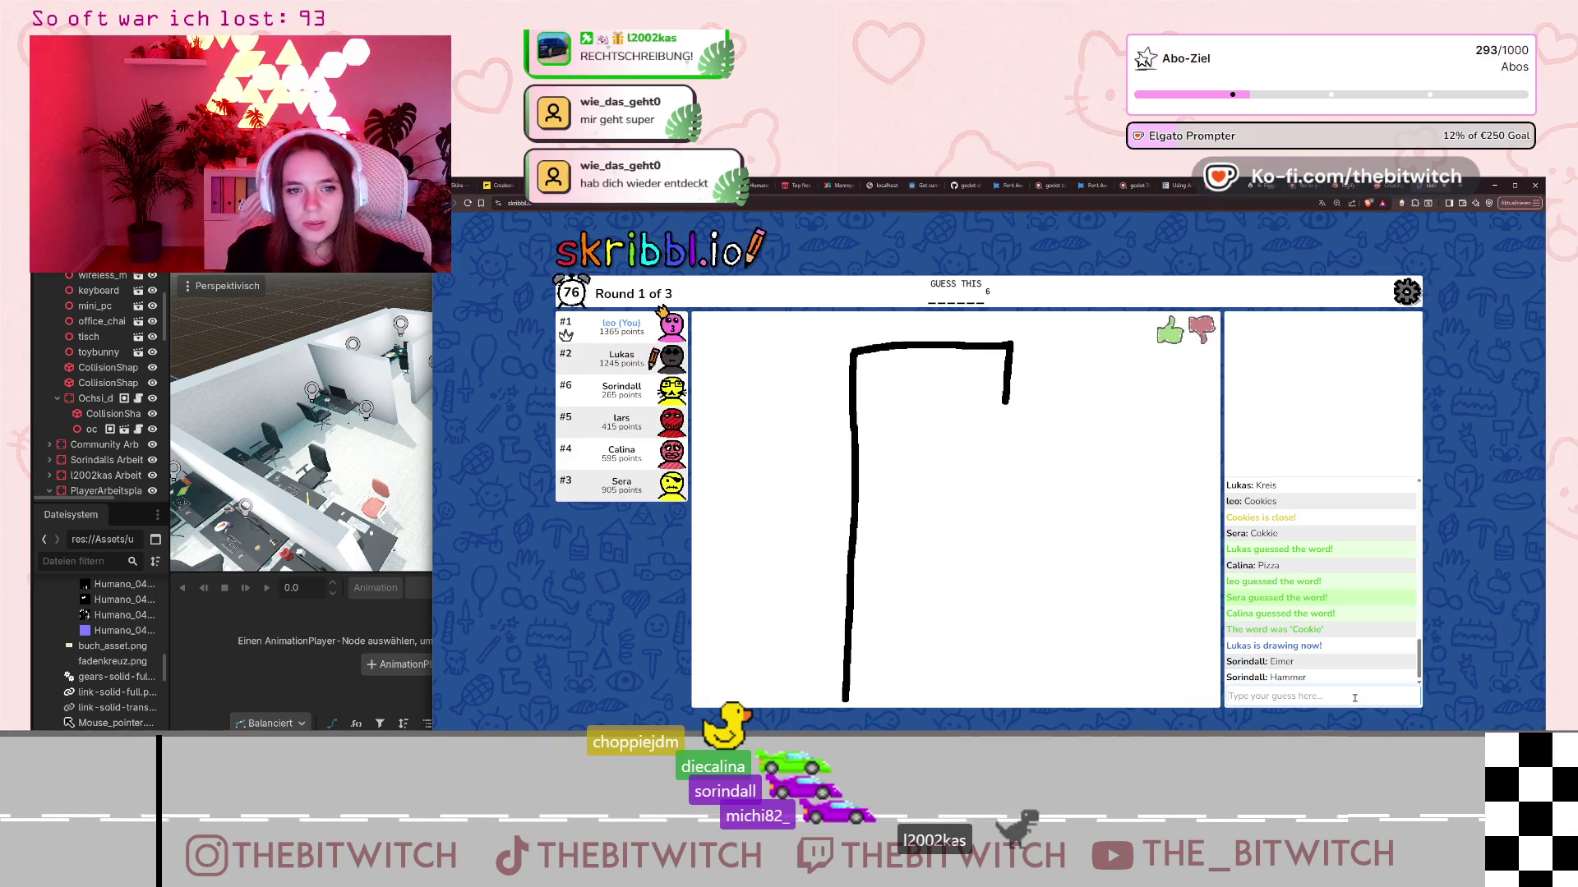
- Submit 'Server' as the guess for the tall cabinet drawing
{"action": "type", "text": "Server"}
{"action": "key", "text": "Return"}
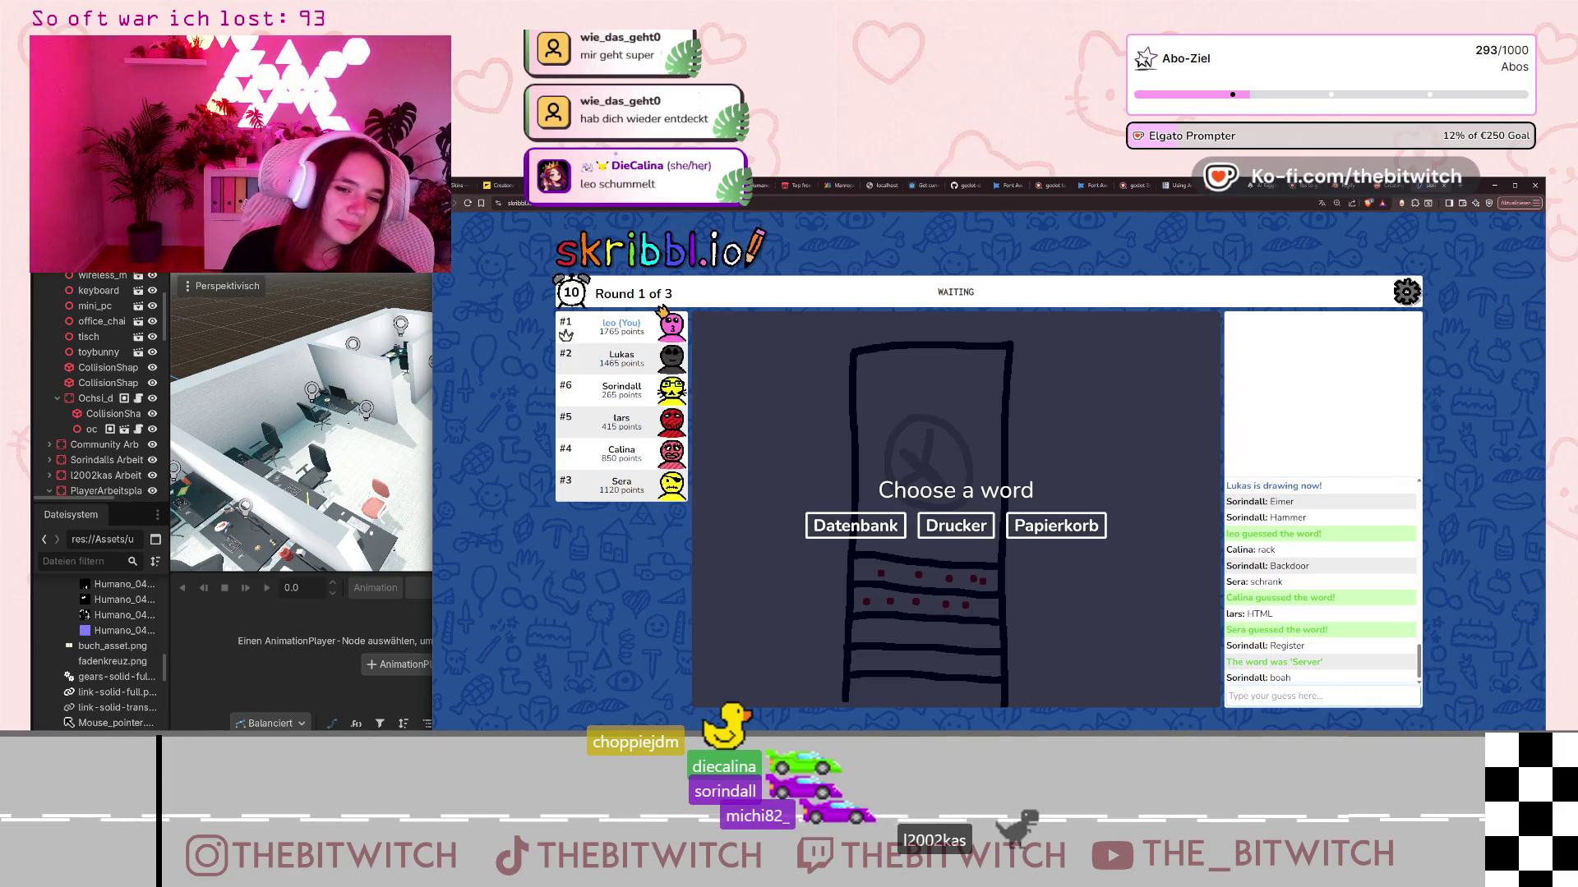
- Choose Papierkorb and sketch the wastebasket outline with criss-cross mesh lines
{"action": "left_click", "coordinate": [1056, 526]}
{"action": "mouse_move", "coordinate": [960, 542]}
{"action": "left_mouse_down"}
{"action": "mouse_move", "coordinate": [958, 566]}
{"action": "mouse_move", "coordinate": [996, 565]}
{"action": "mouse_move", "coordinate": [982, 542]}
{"action": "mouse_move", "coordinate": [960, 545]}
{"action": "mouse_move", "coordinate": [921, 589]}
{"action": "mouse_move", "coordinate": [928, 633]}
{"action": "mouse_move", "coordinate": [999, 621]}
{"action": "mouse_move", "coordinate": [1001, 604]}
{"action": "left_mouse_up"}
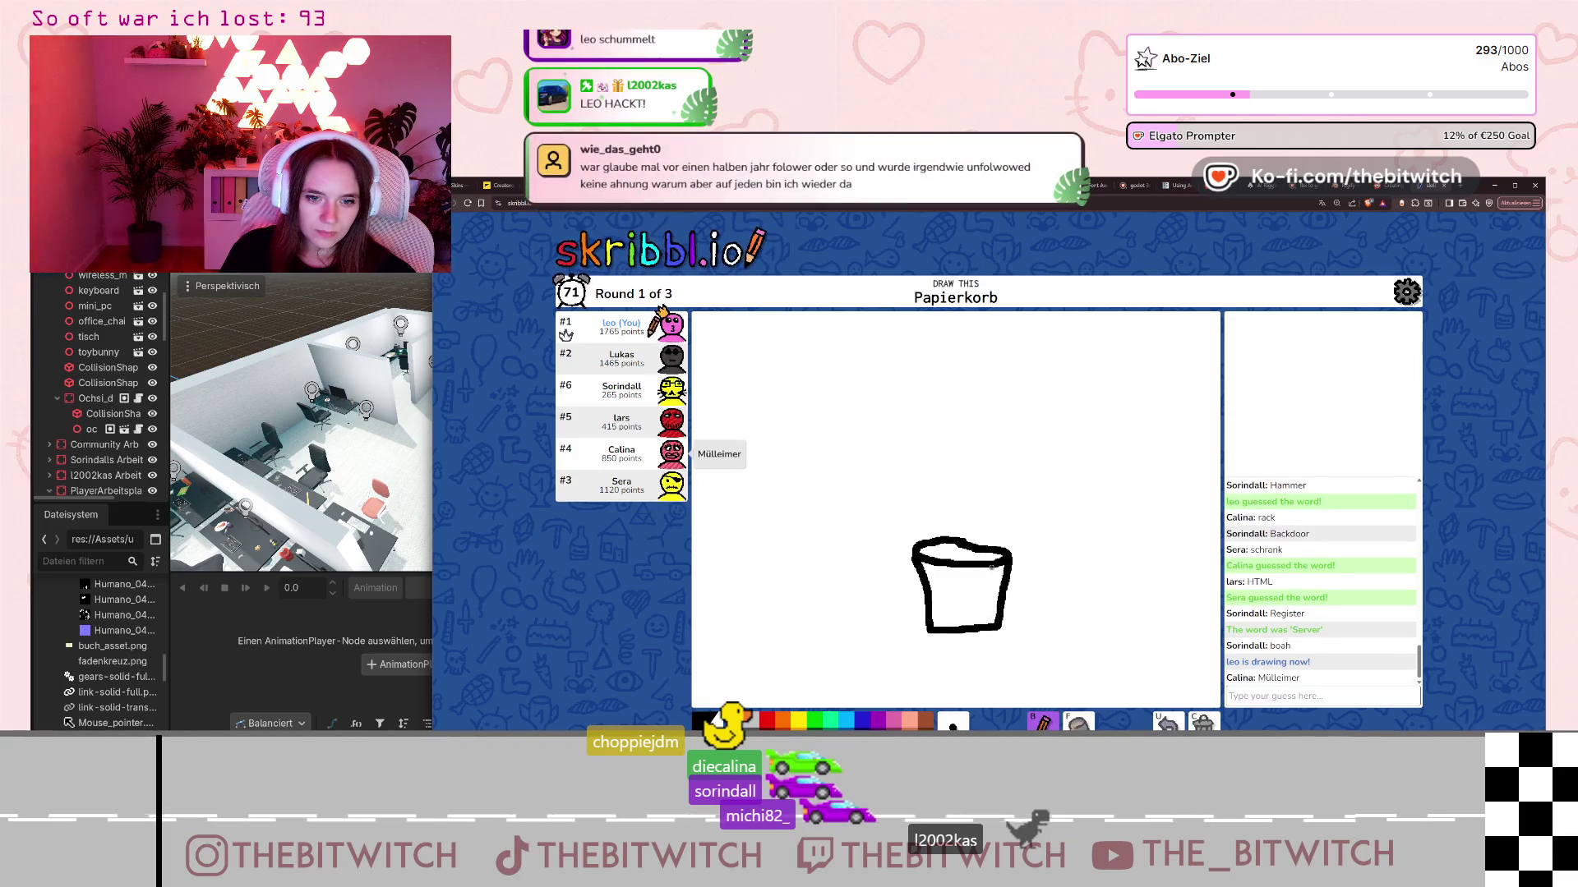
{"action": "left_click_drag", "start_coordinate": [955, 571], "coordinate": [985, 601]}
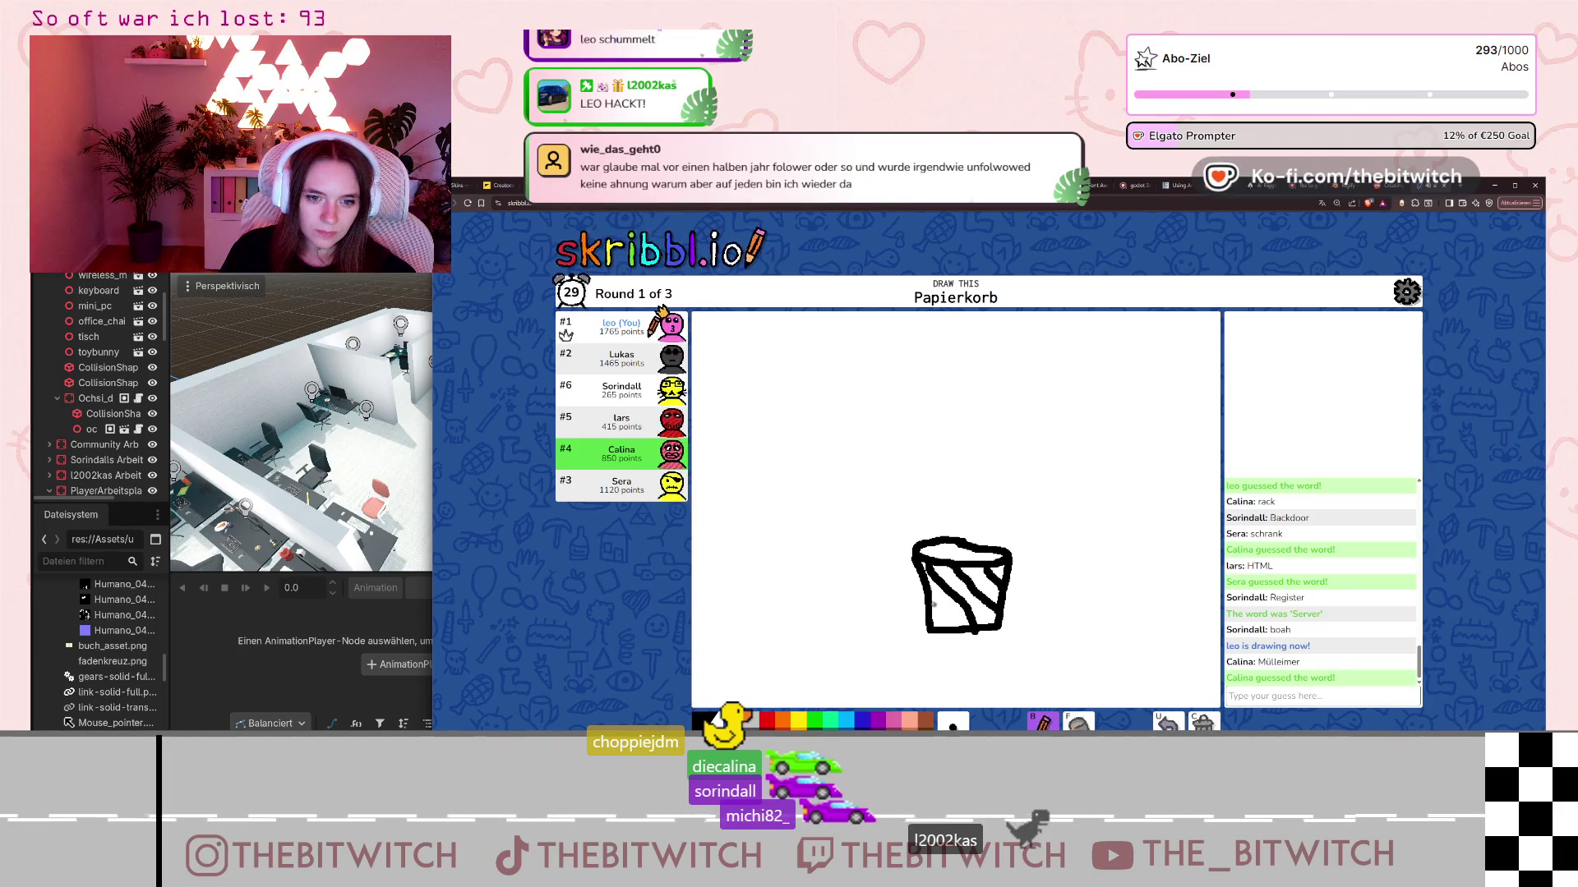
{"action": "mouse_move", "coordinate": [994, 593]}
{"action": "left_mouse_down"}
{"action": "mouse_move", "coordinate": [959, 579]}
{"action": "mouse_move", "coordinate": [924, 617]}
{"action": "left_mouse_up"}
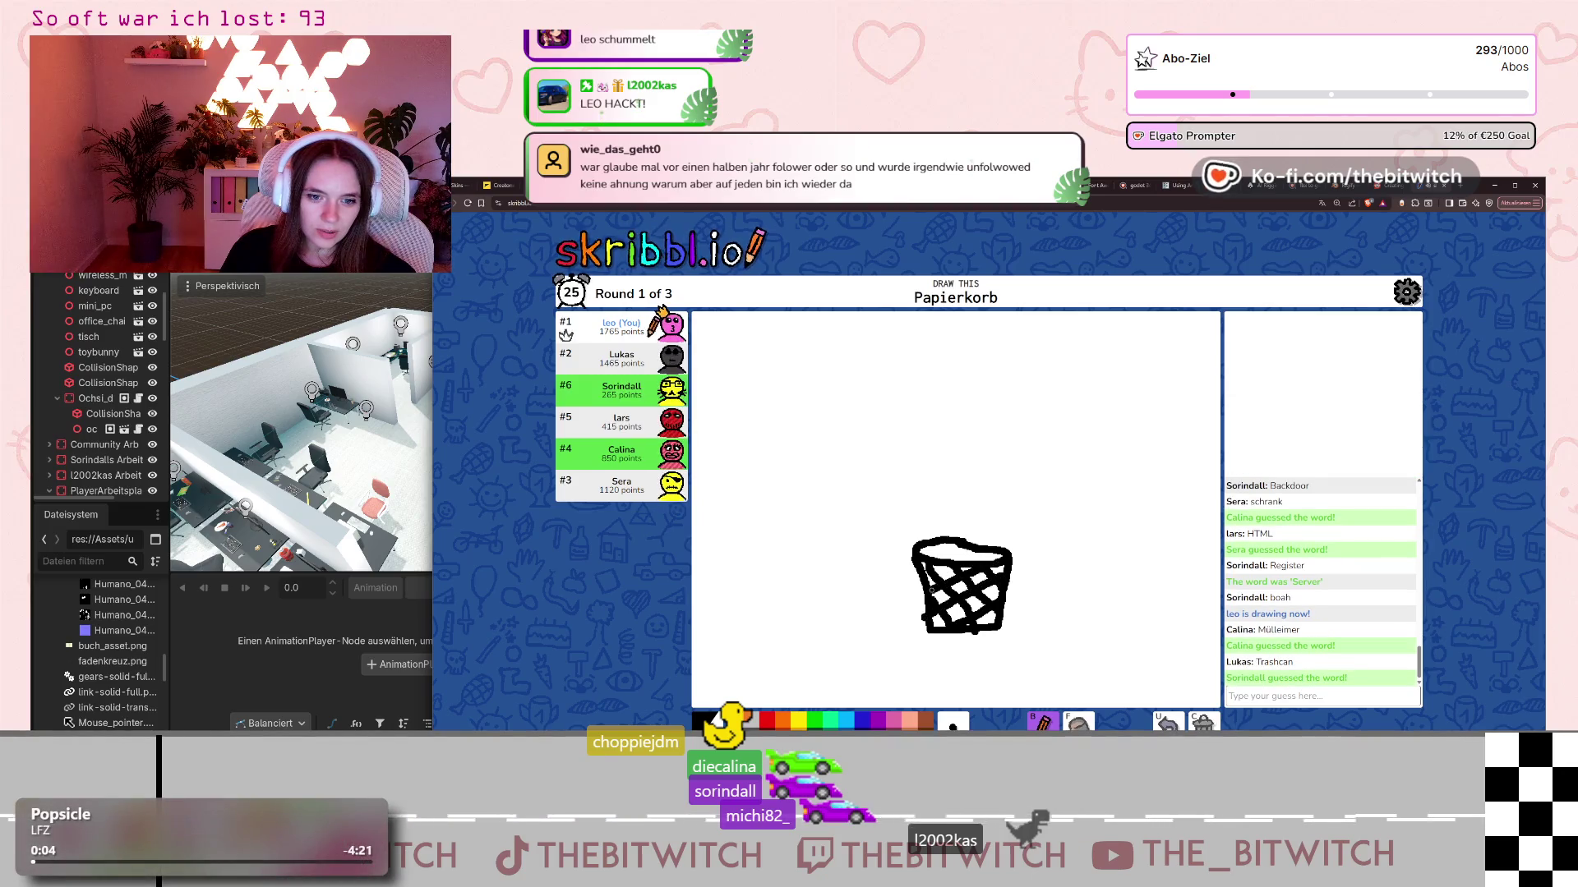
- Add a crumpled paper ball with a throwing arc, then trace the basket rim in blue
{"action": "left_click_drag", "start_coordinate": [903, 510], "coordinate": [912, 506]}
{"action": "mouse_move", "coordinate": [843, 461]}
{"action": "left_mouse_down"}
{"action": "mouse_move", "coordinate": [911, 532]}
{"action": "mouse_move", "coordinate": [924, 518]}
{"action": "left_mouse_up"}
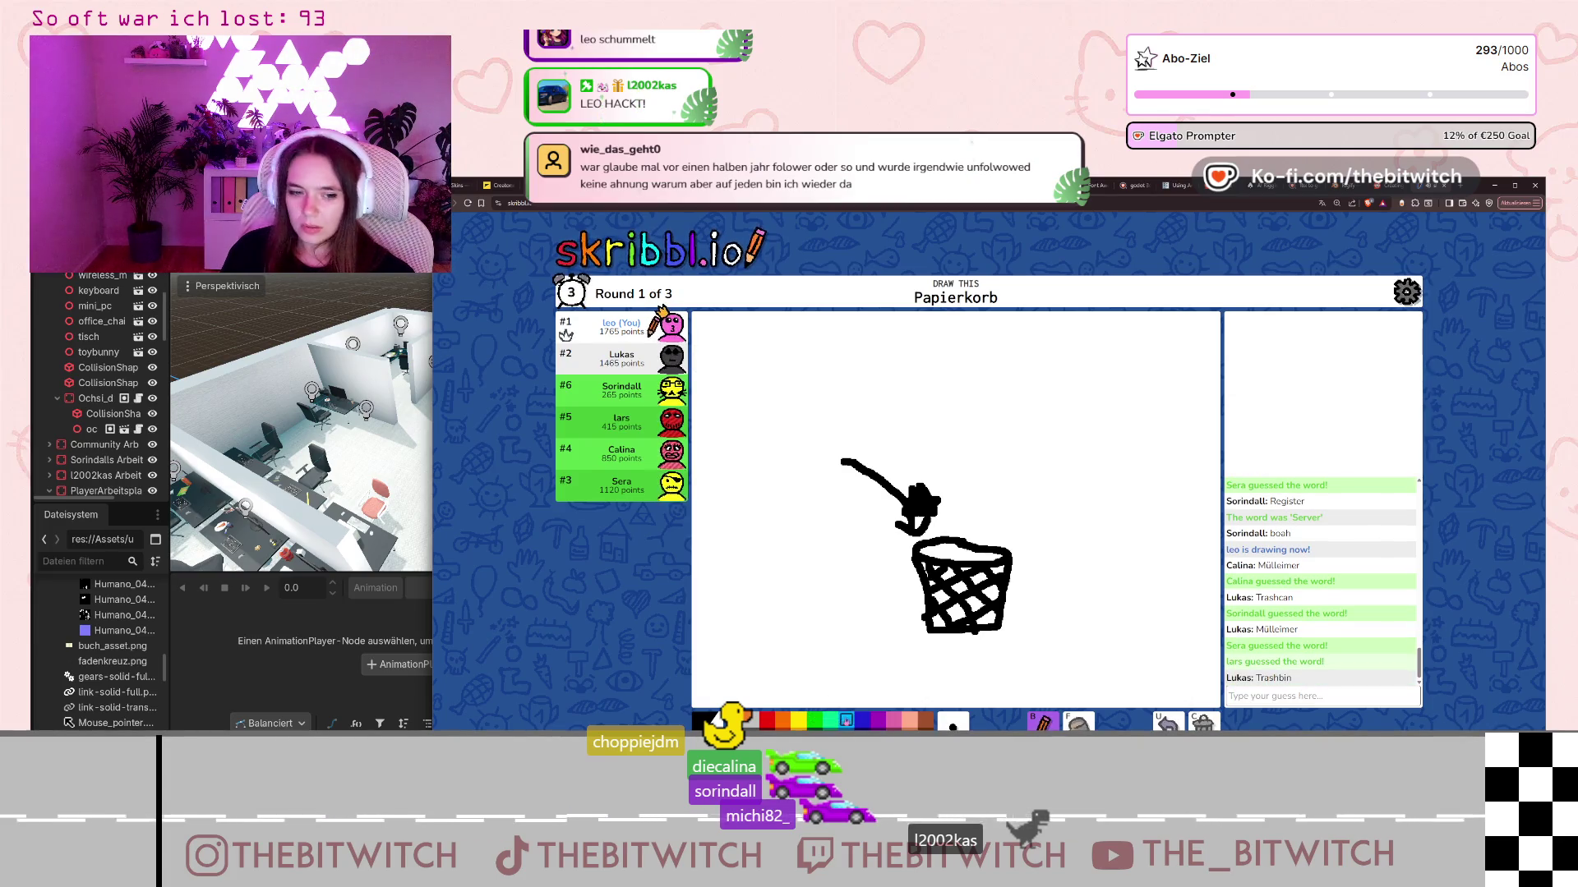
{"action": "left_click", "coordinate": [863, 721]}
{"action": "mouse_move", "coordinate": [917, 548]}
{"action": "left_mouse_down"}
{"action": "mouse_move", "coordinate": [1006, 560]}
{"action": "mouse_move", "coordinate": [938, 546]}
{"action": "left_mouse_up"}
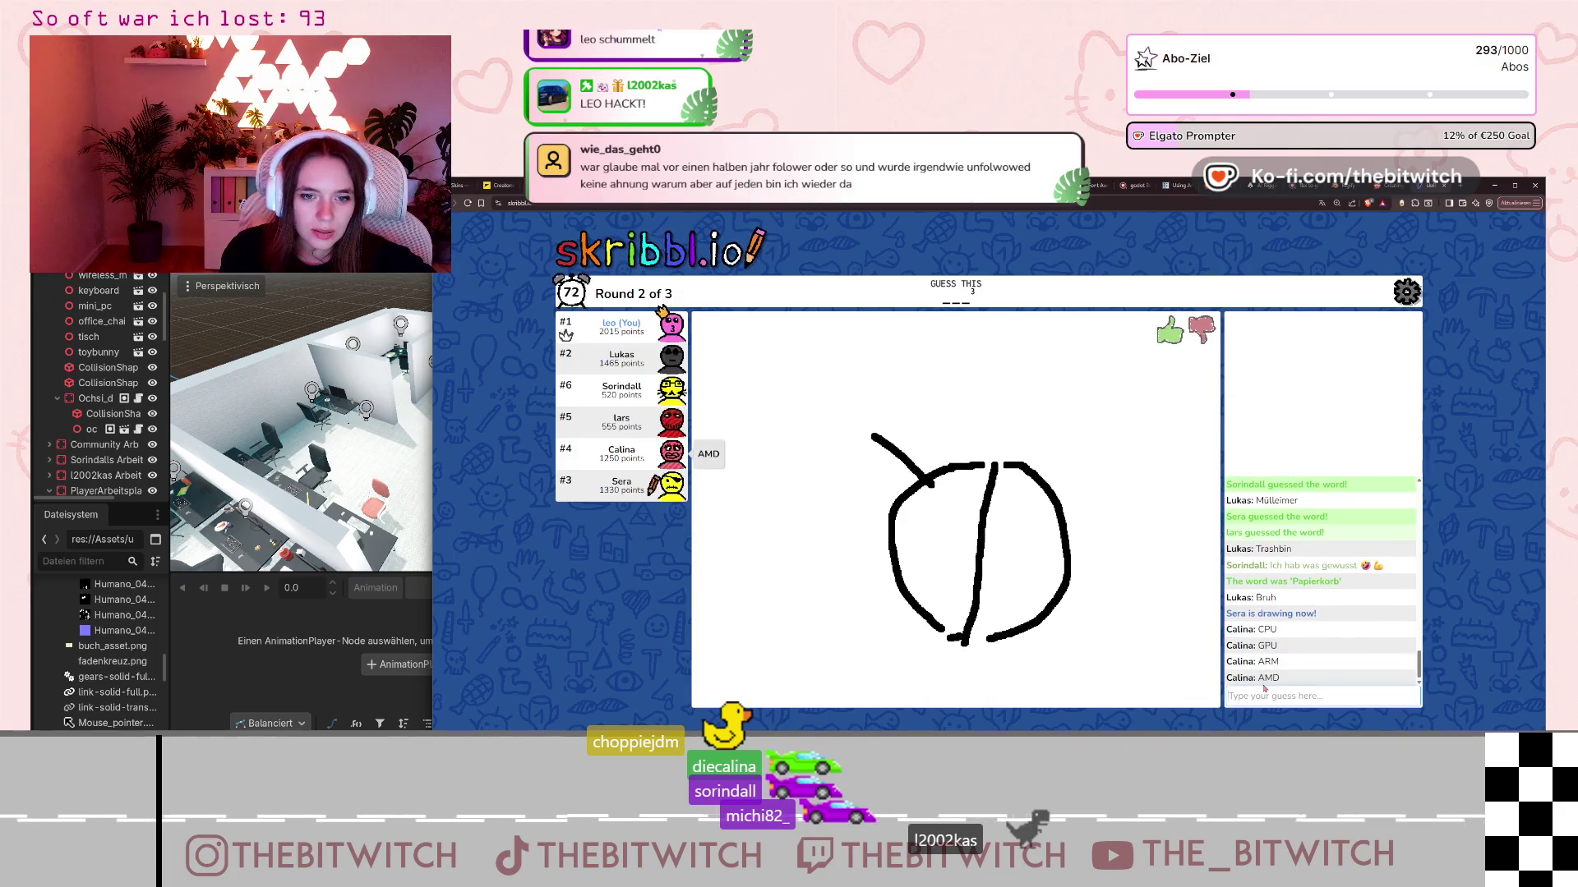
- Submit the guess 'Bug', then the guess 'router' for the next drawing
{"action": "type", "text": "B"}
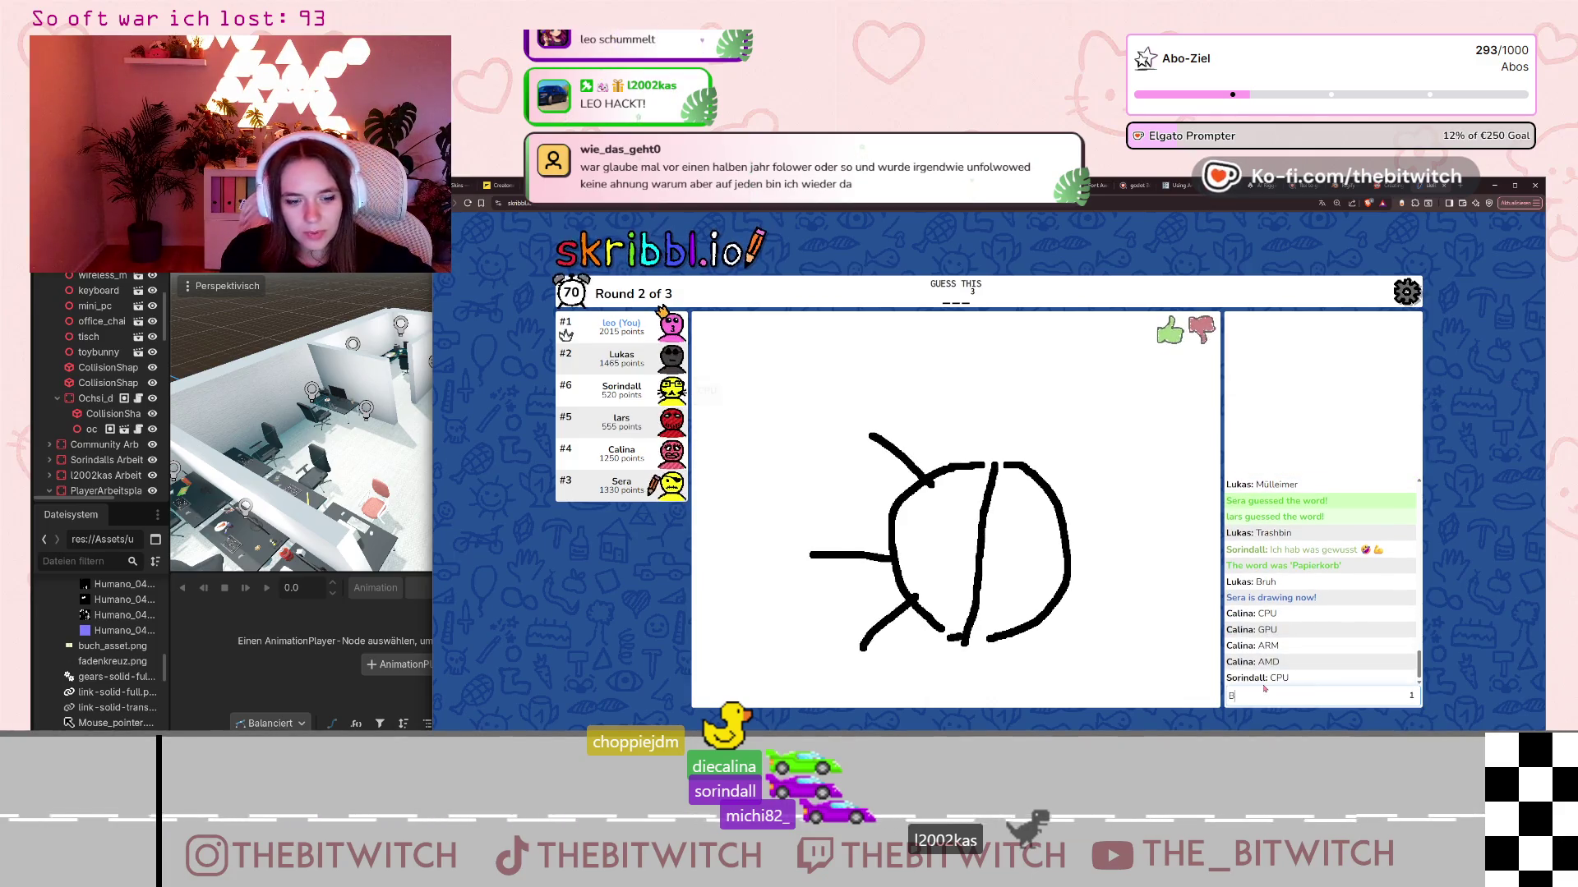
{"action": "type", "text": "ug"}
{"action": "key", "text": "Return"}
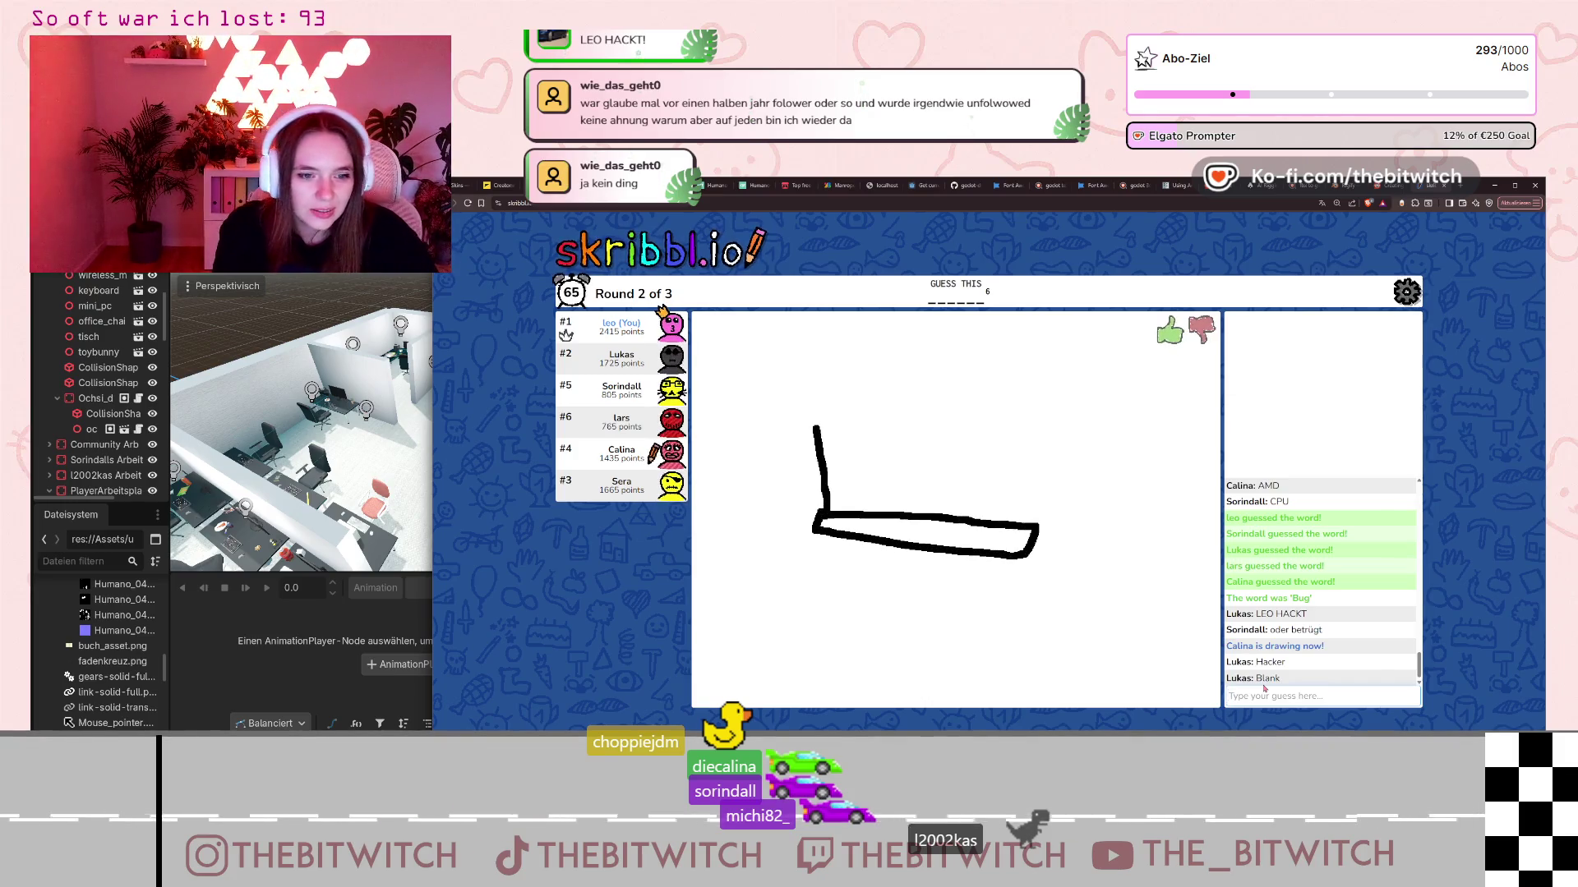
{"action": "type", "text": "router"}
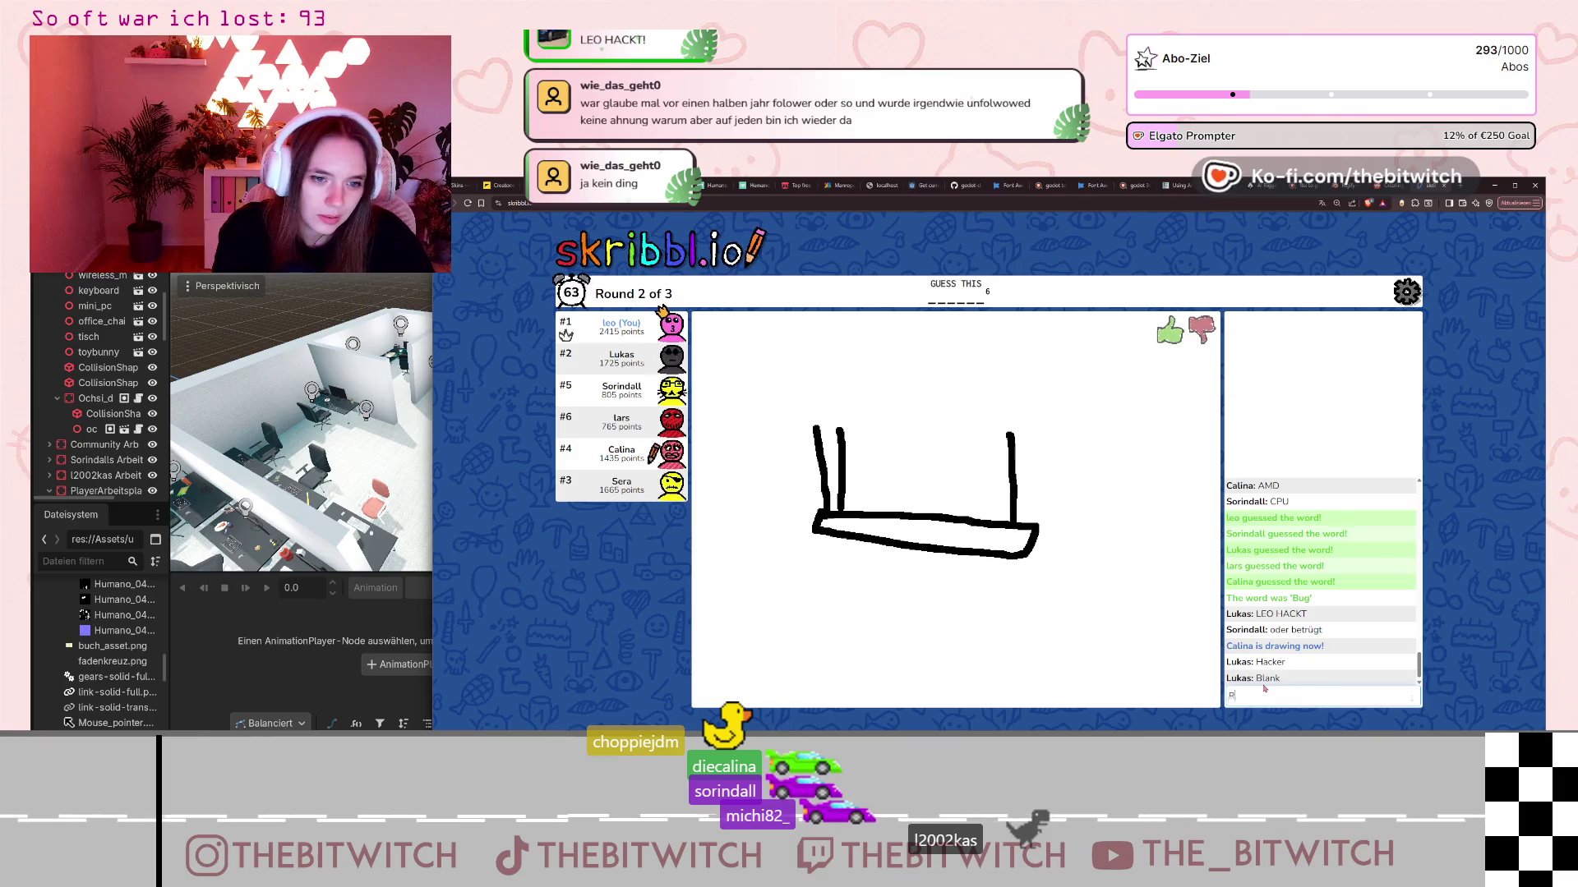
{"action": "key", "text": "Return"}
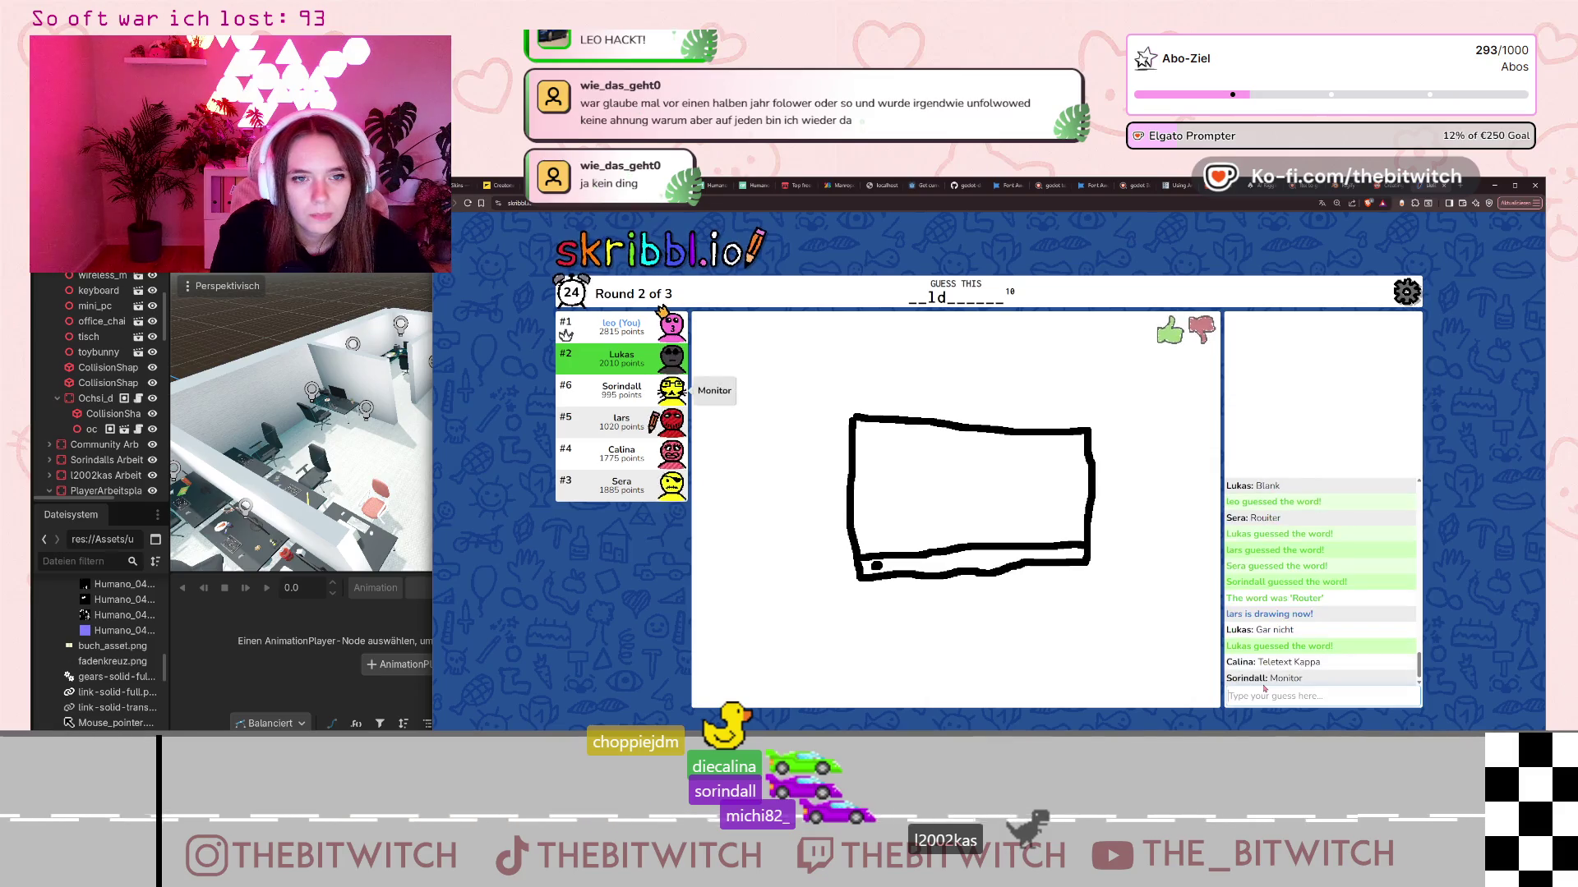
- Finish and submit the guess 'Bildschirm' for the screen sketch
{"action": "type", "text": "Bilirm"}
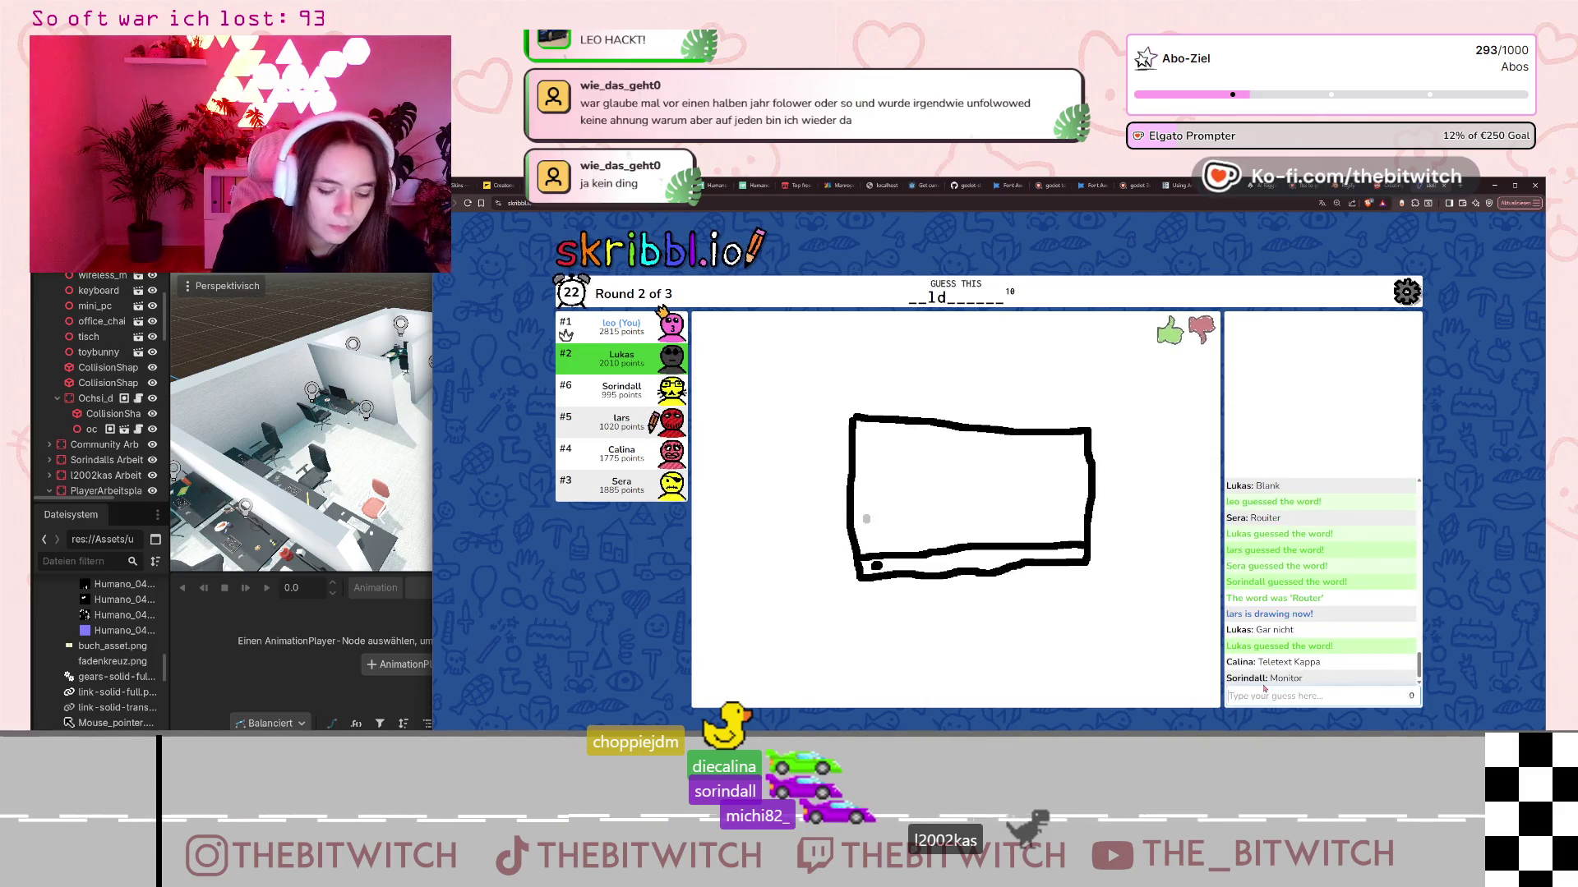
{"action": "key", "text": "Return"}
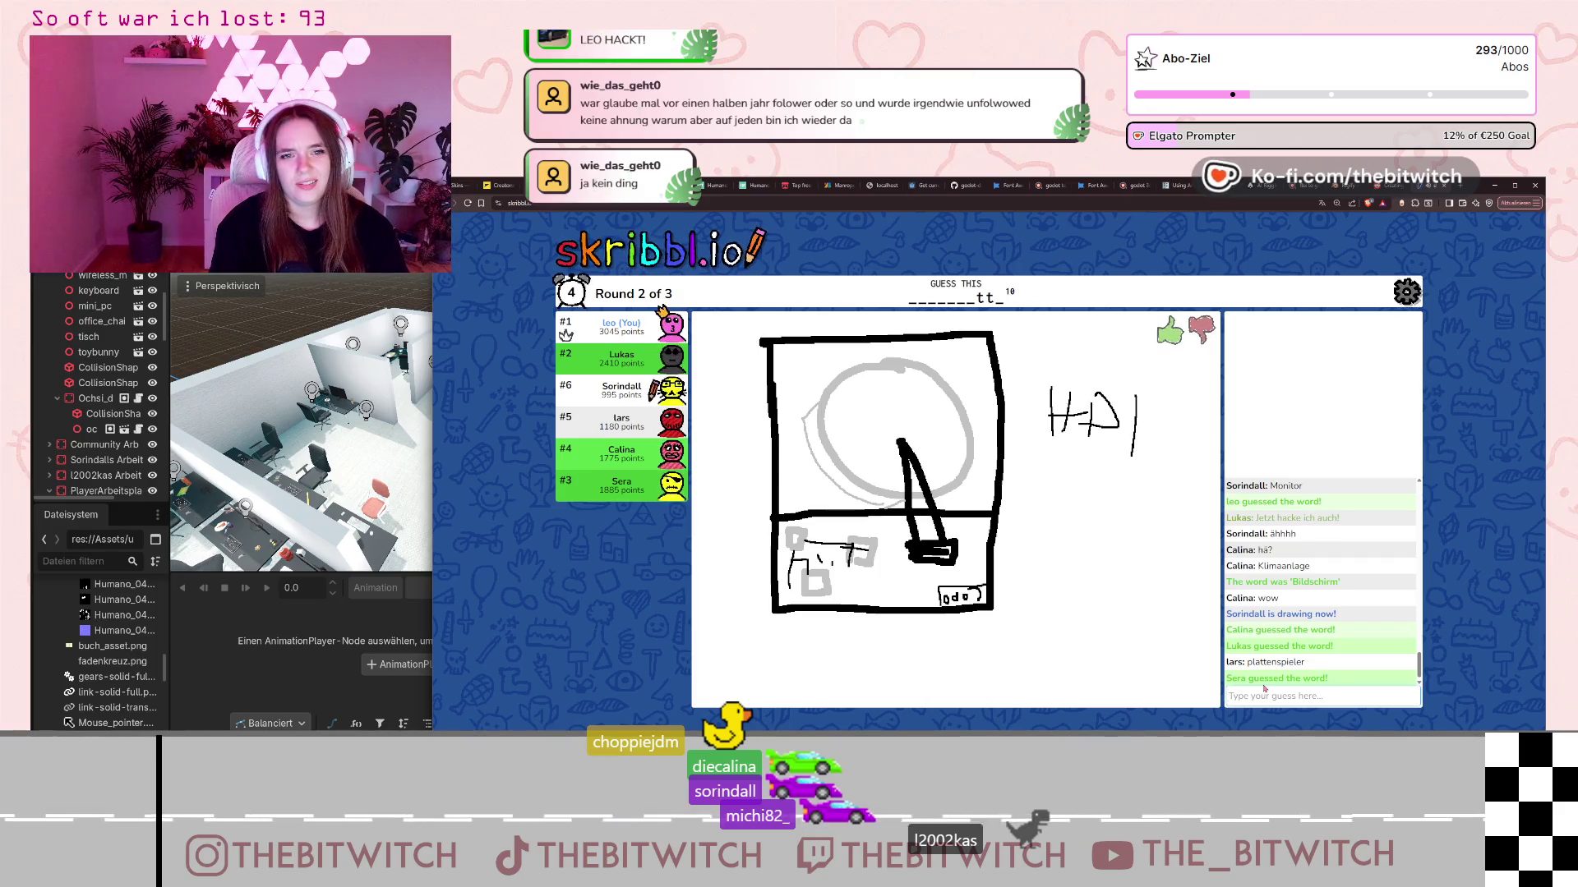
{"action": "type", "text": "Festp"}
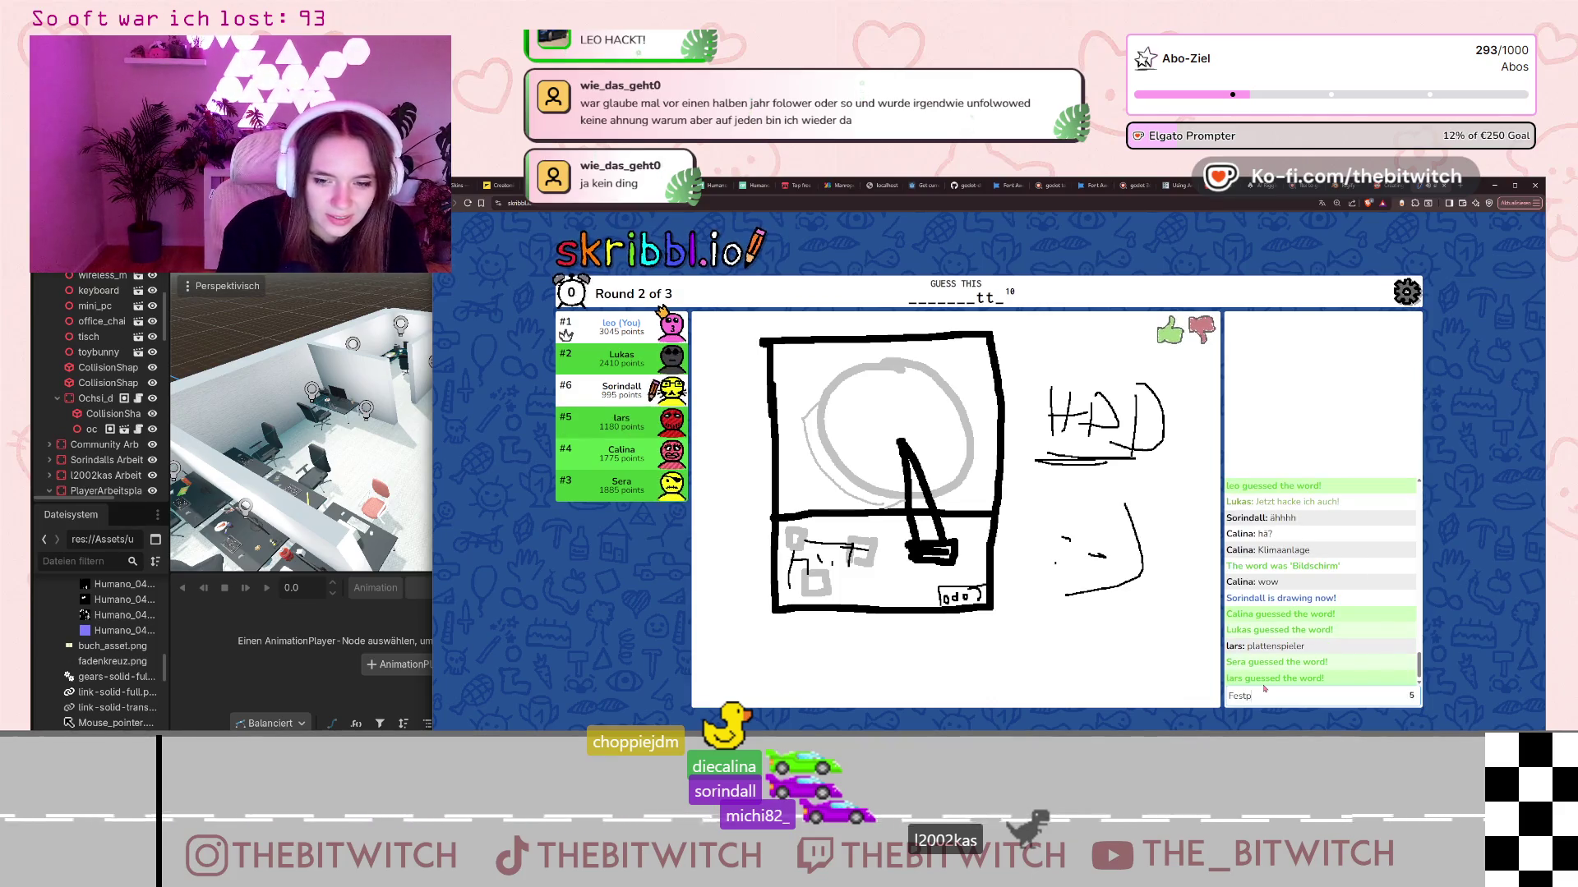
- Complete and send the guess 'Festplatte' for the current drawing
{"action": "type", "text": "latte"}
{"action": "key", "text": "Return"}
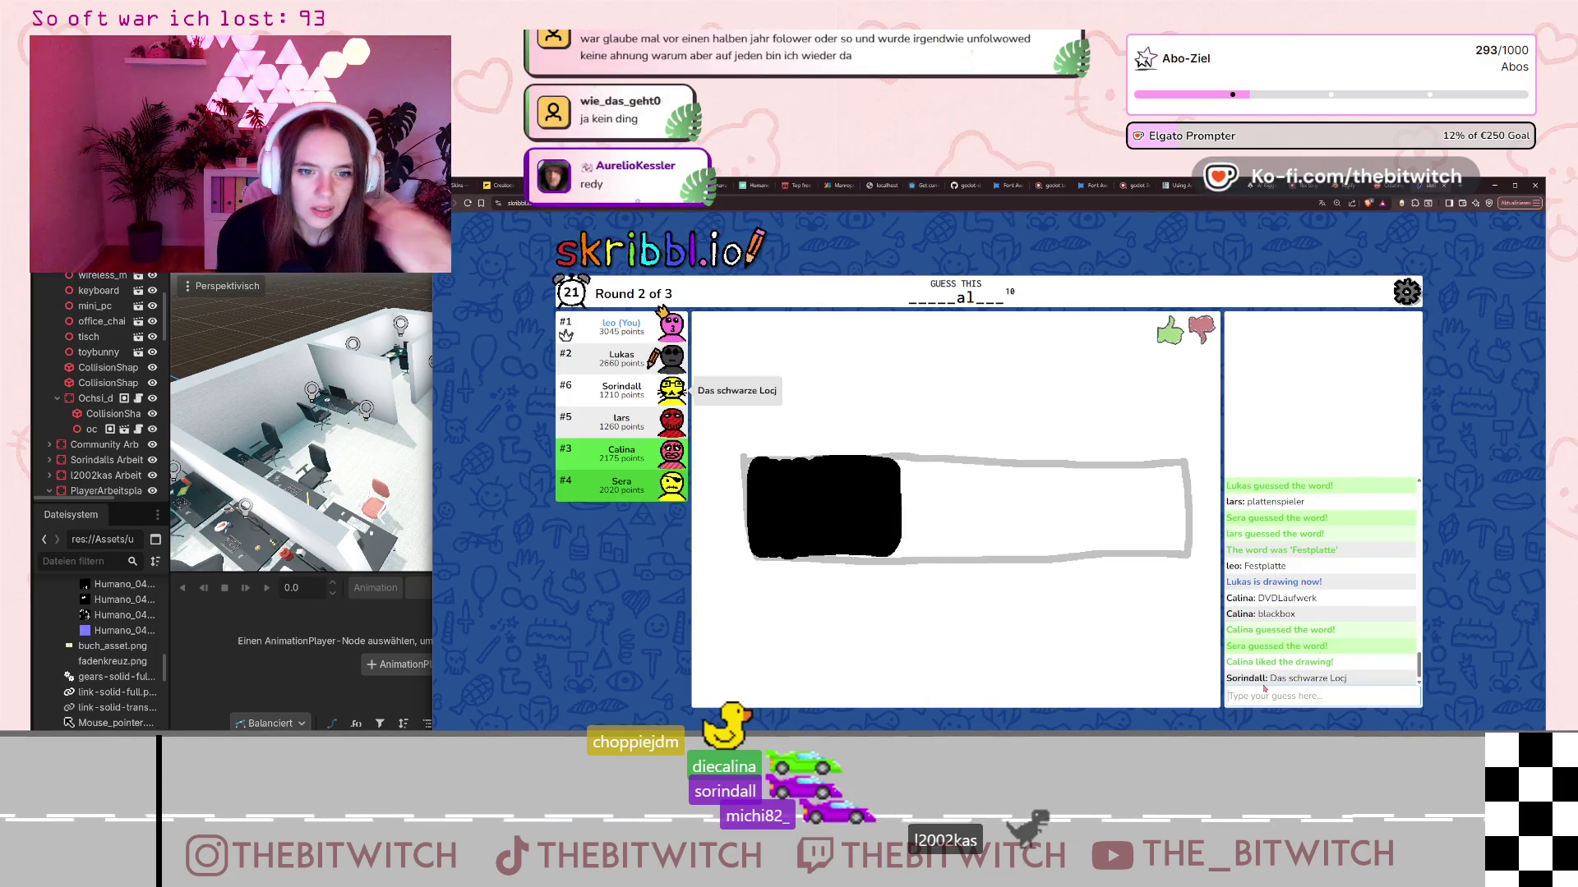
- Finish typing 'Ladebalken' and submit it for the loading-bar sketch
{"action": "type", "text": "Ladebalken"}
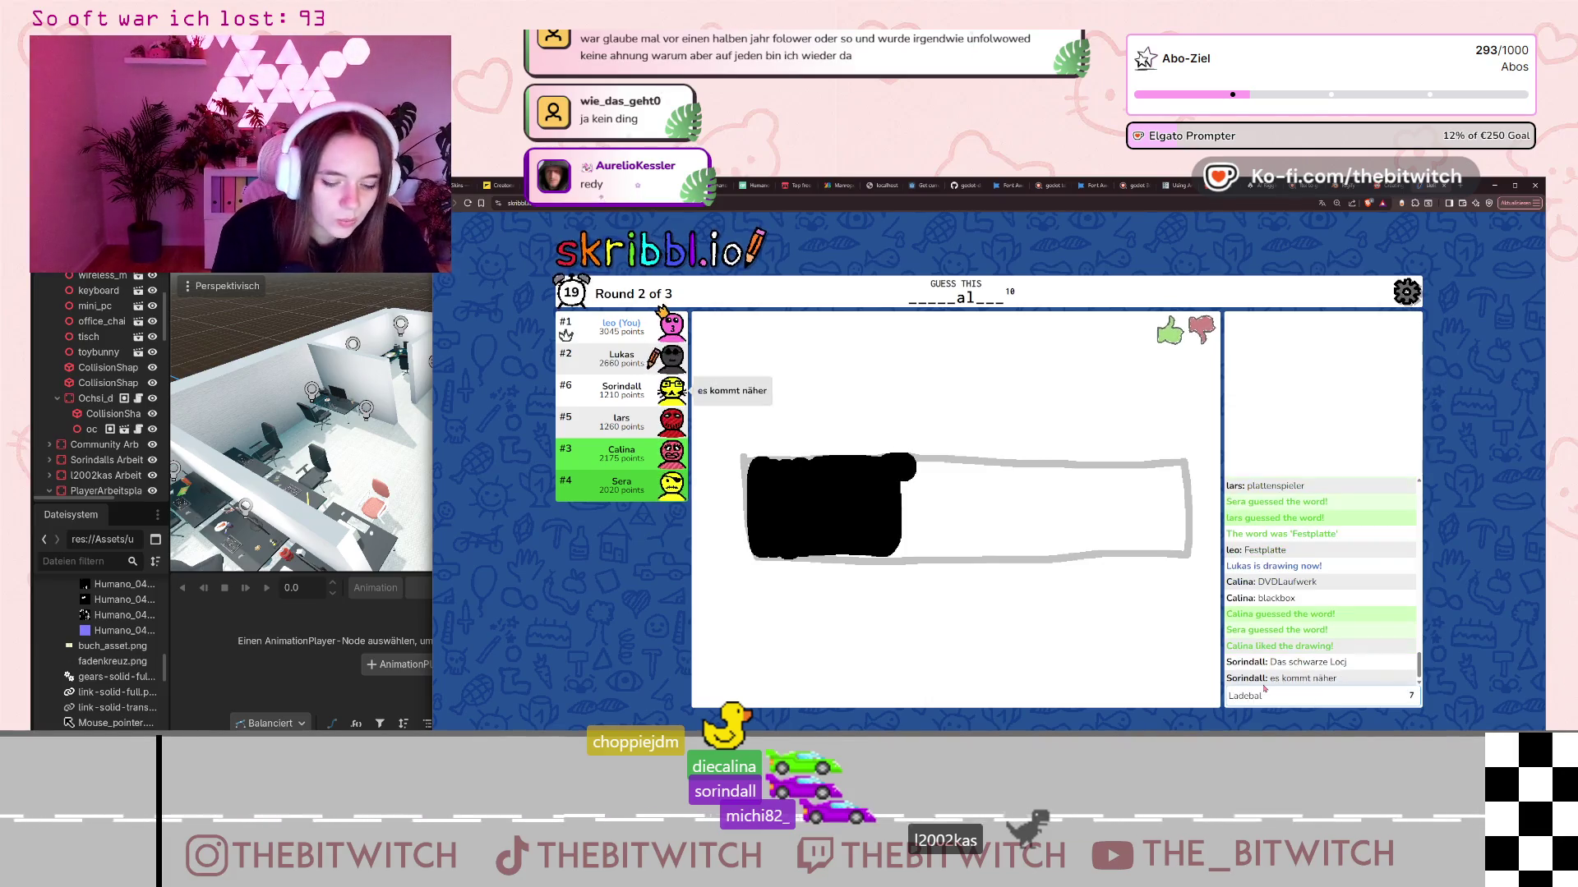
{"action": "key", "text": "Return"}
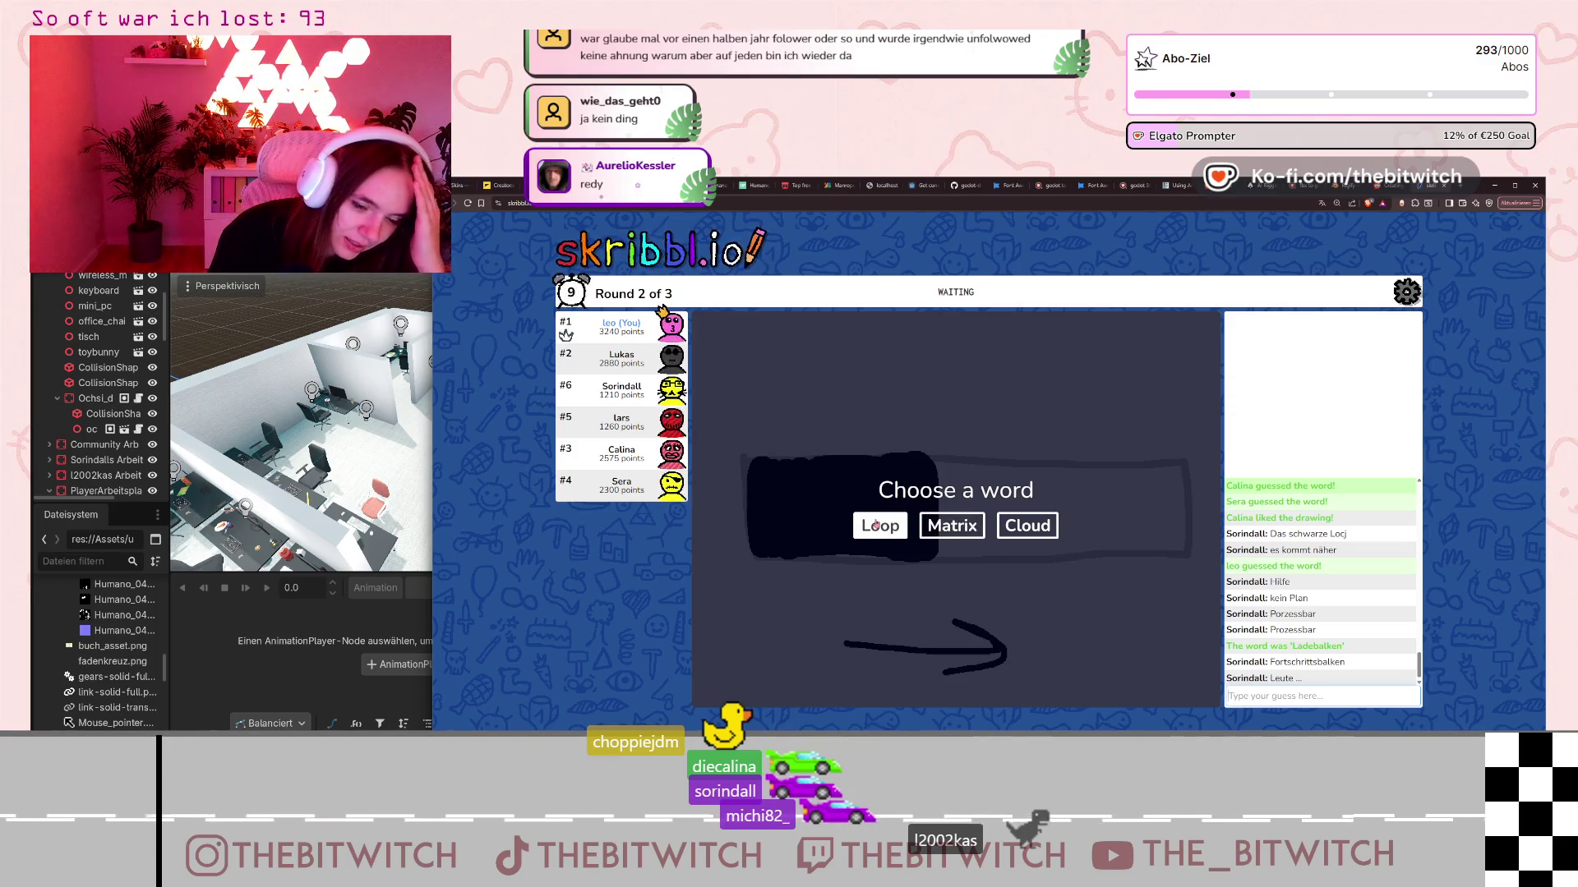
- Choose Cloud, draw a light-blue cloud outline, and fill a green shape inside it
{"action": "left_click", "coordinate": [1027, 526]}
{"action": "left_click", "coordinate": [846, 721]}
{"action": "mouse_move", "coordinate": [943, 503]}
{"action": "left_mouse_down"}
{"action": "mouse_move", "coordinate": [856, 471]}
{"action": "mouse_move", "coordinate": [871, 415]}
{"action": "mouse_move", "coordinate": [934, 386]}
{"action": "mouse_move", "coordinate": [1101, 402]}
{"action": "mouse_move", "coordinate": [1052, 460]}
{"action": "mouse_move", "coordinate": [1040, 530]}
{"action": "mouse_move", "coordinate": [938, 503]}
{"action": "left_mouse_up"}
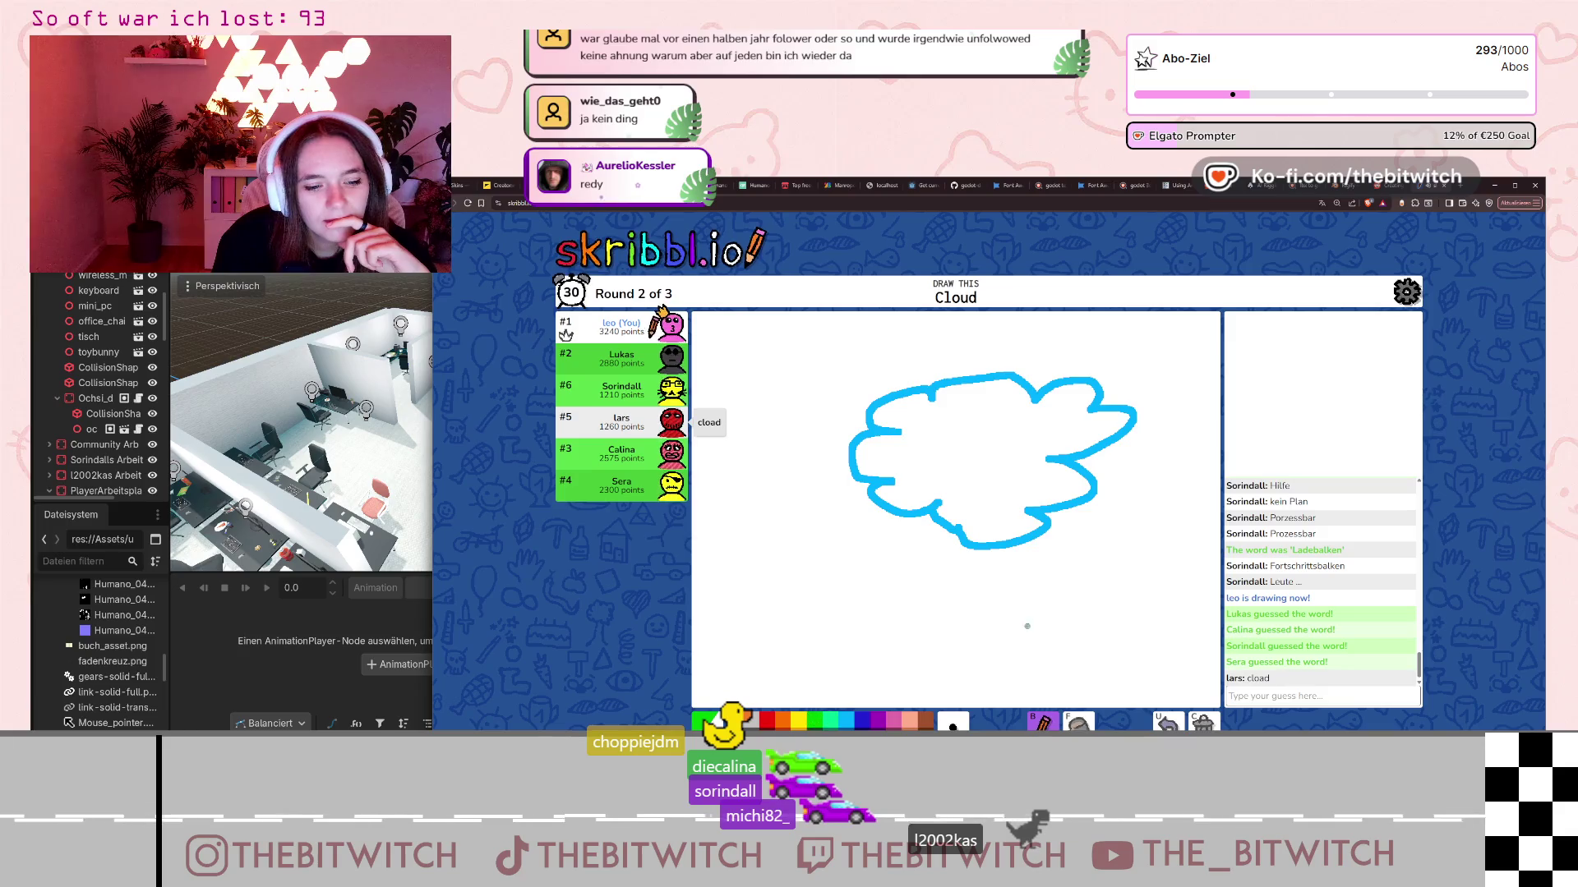
{"action": "mouse_move", "coordinate": [996, 567]}
{"action": "left_mouse_down"}
{"action": "mouse_move", "coordinate": [989, 538]}
{"action": "mouse_move", "coordinate": [1017, 487]}
{"action": "mouse_move", "coordinate": [961, 445]}
{"action": "mouse_move", "coordinate": [927, 475]}
{"action": "mouse_move", "coordinate": [968, 600]}
{"action": "mouse_move", "coordinate": [998, 567]}
{"action": "left_mouse_up"}
{"action": "key", "text": "f"}
{"action": "left_click", "coordinate": [980, 553]}
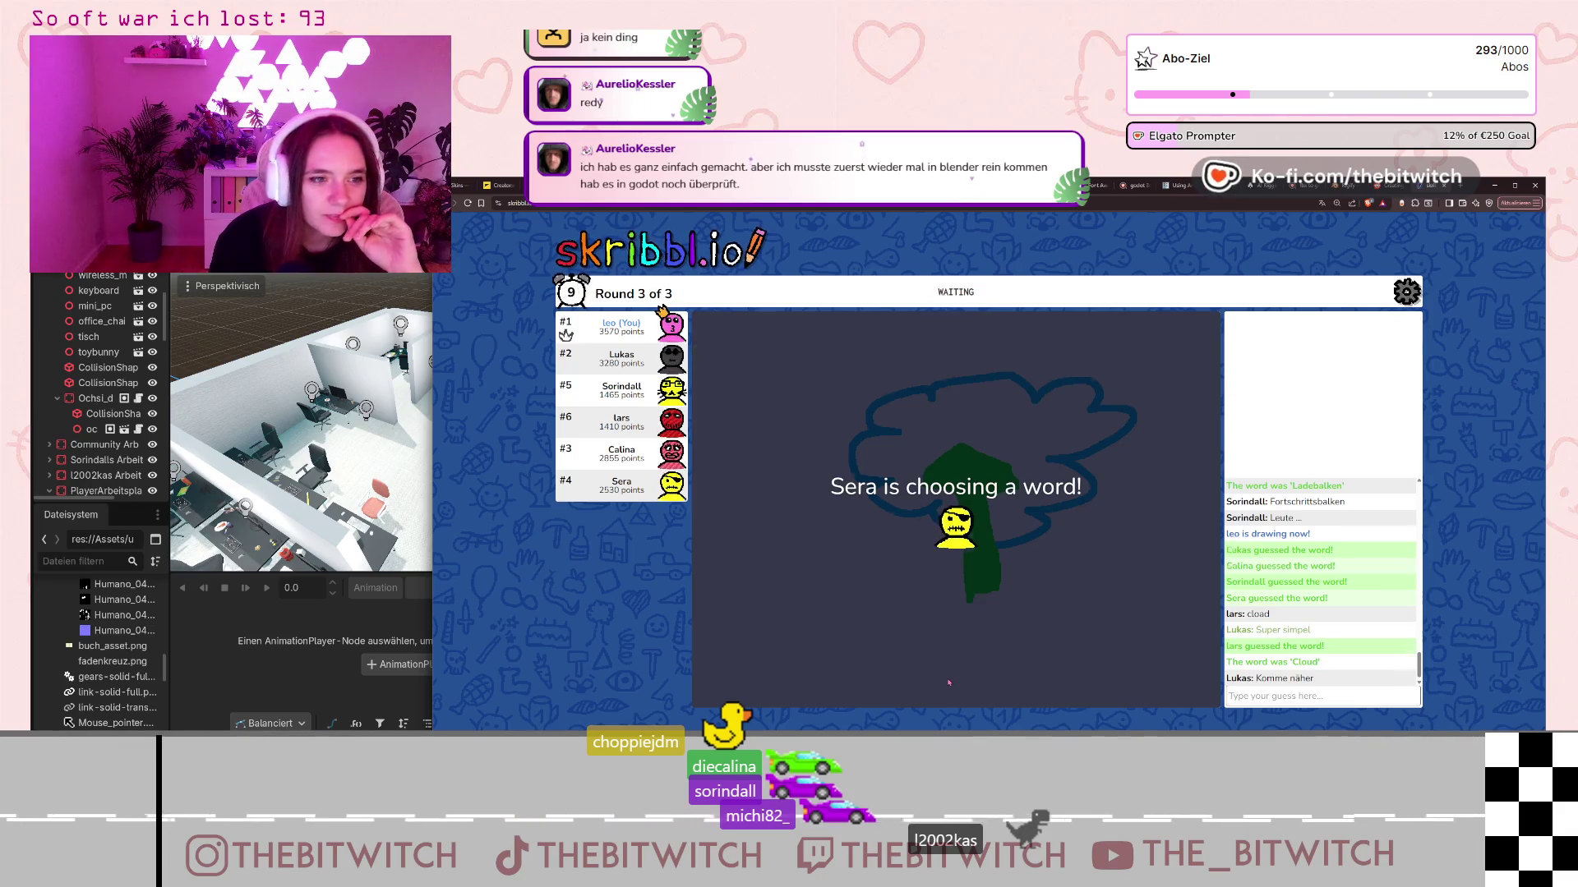
- Submit the guess 'ordner' for the folder drawing
{"action": "left_click", "coordinate": [1292, 696]}
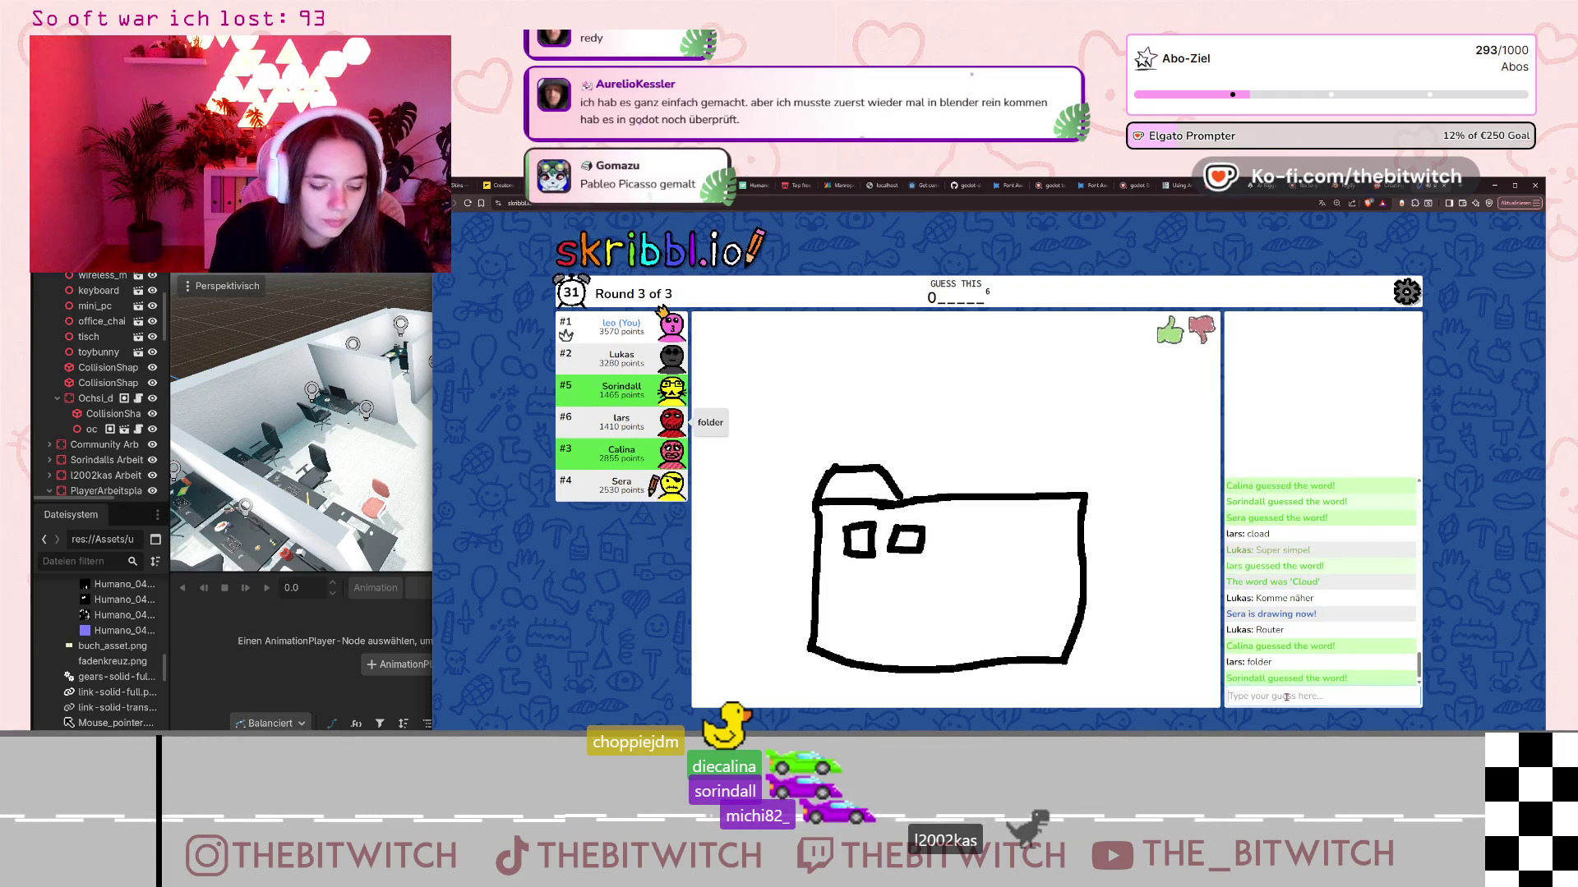
{"action": "type", "text": "ordner"}
{"action": "key", "text": "Return"}
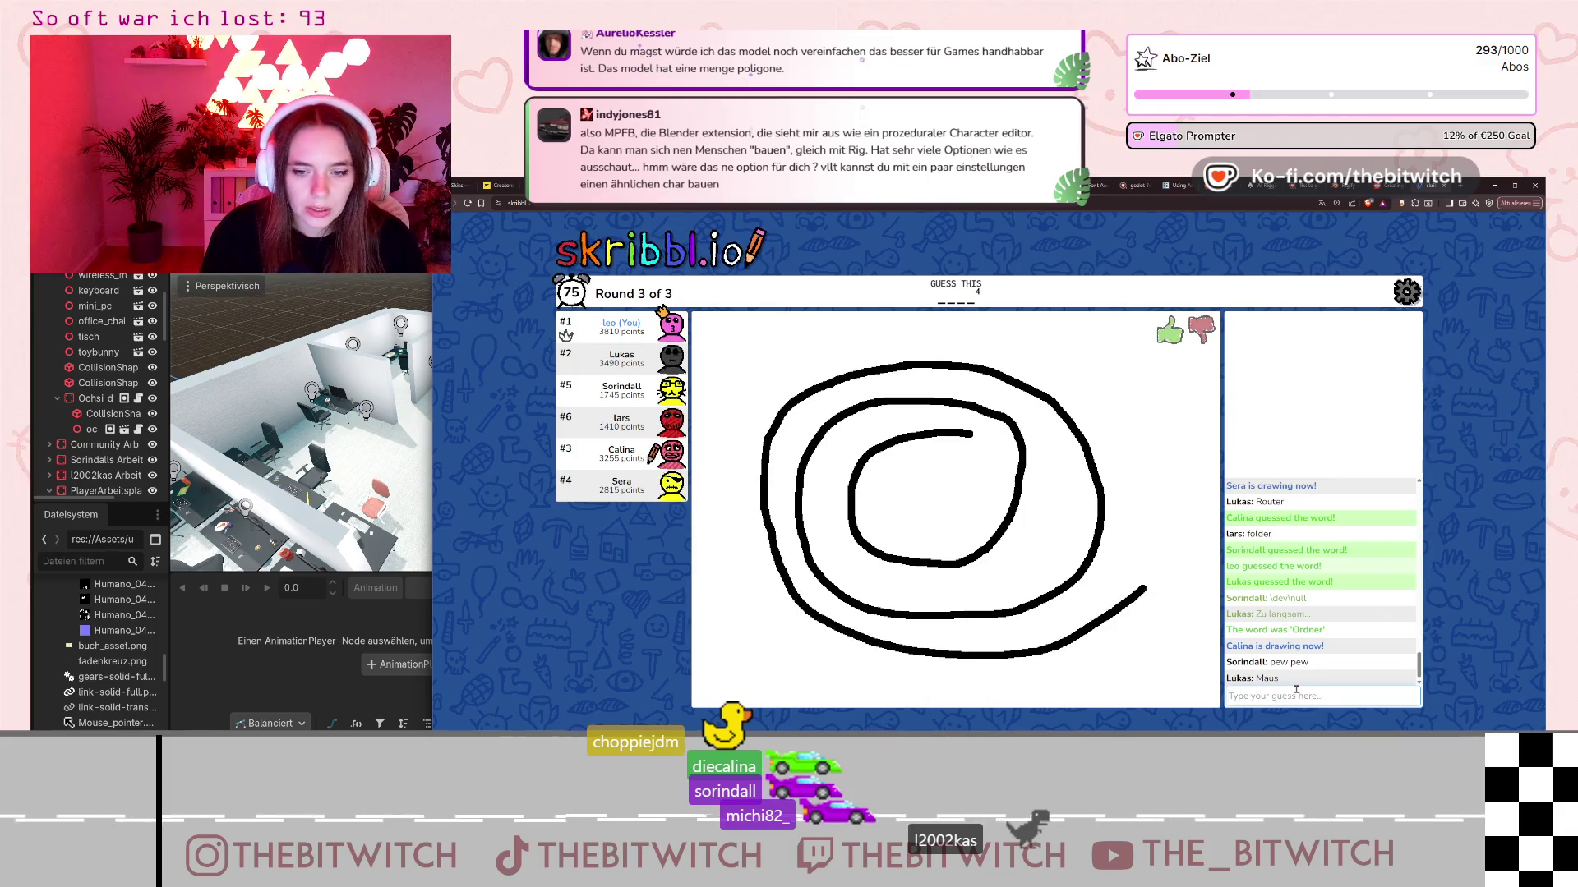
- Guess 'loop' for the spiral, then 'Headset' and 'Kopfhörer' for the next drawing
{"action": "type", "text": "loop"}
{"action": "key", "text": "Return"}
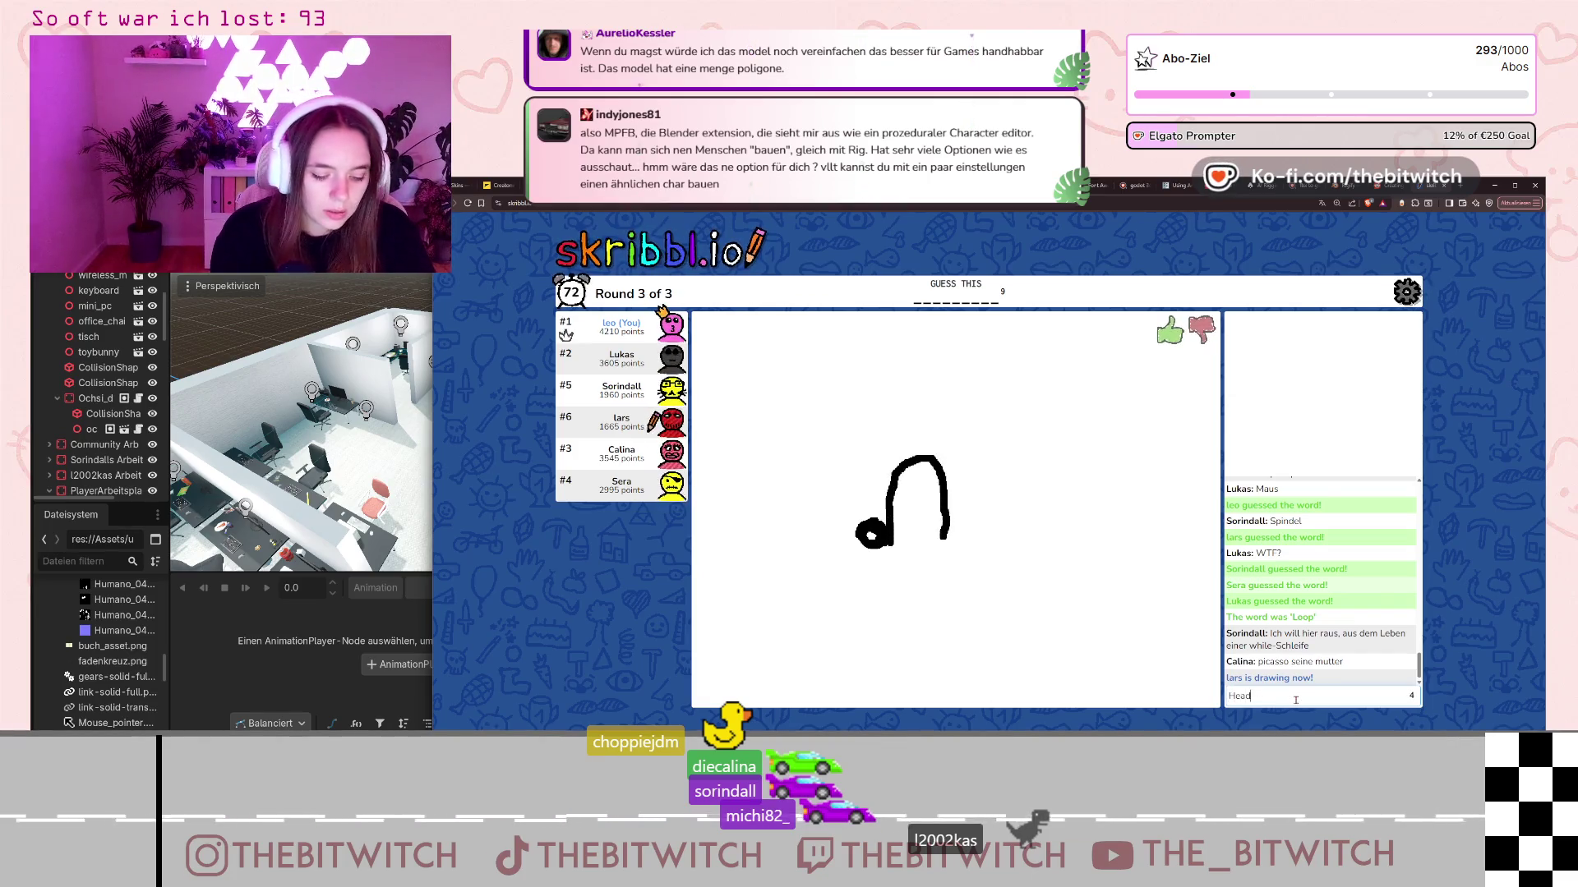
{"action": "type", "text": "set"}
{"action": "key", "text": "Return"}
{"action": "type", "text": "K"}
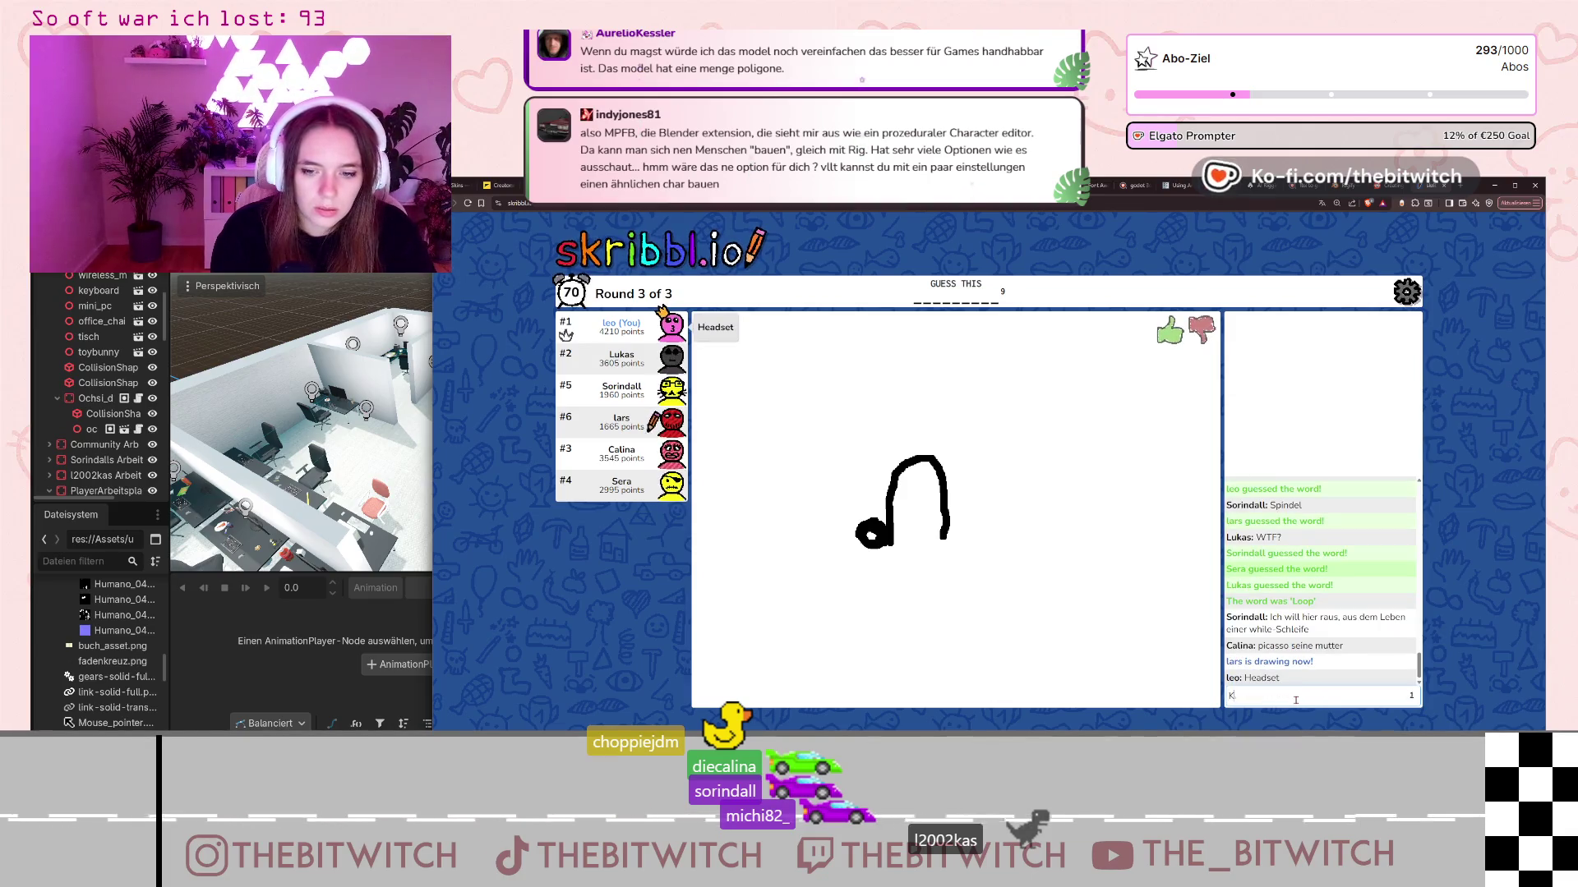
{"action": "type", "text": "opfhörer"}
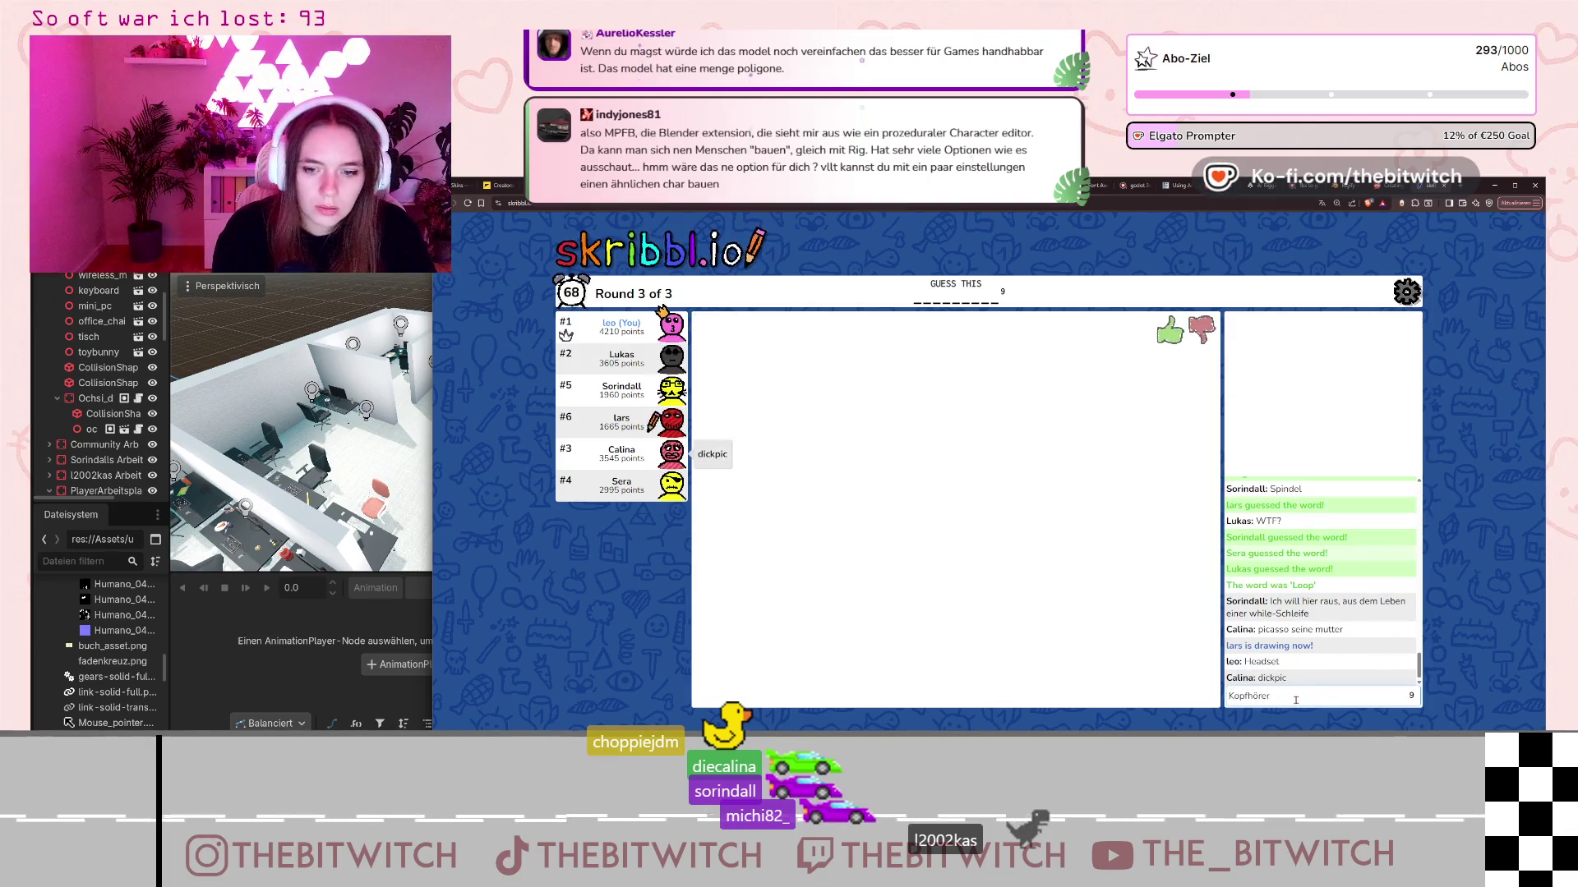
{"action": "key", "text": "Return"}
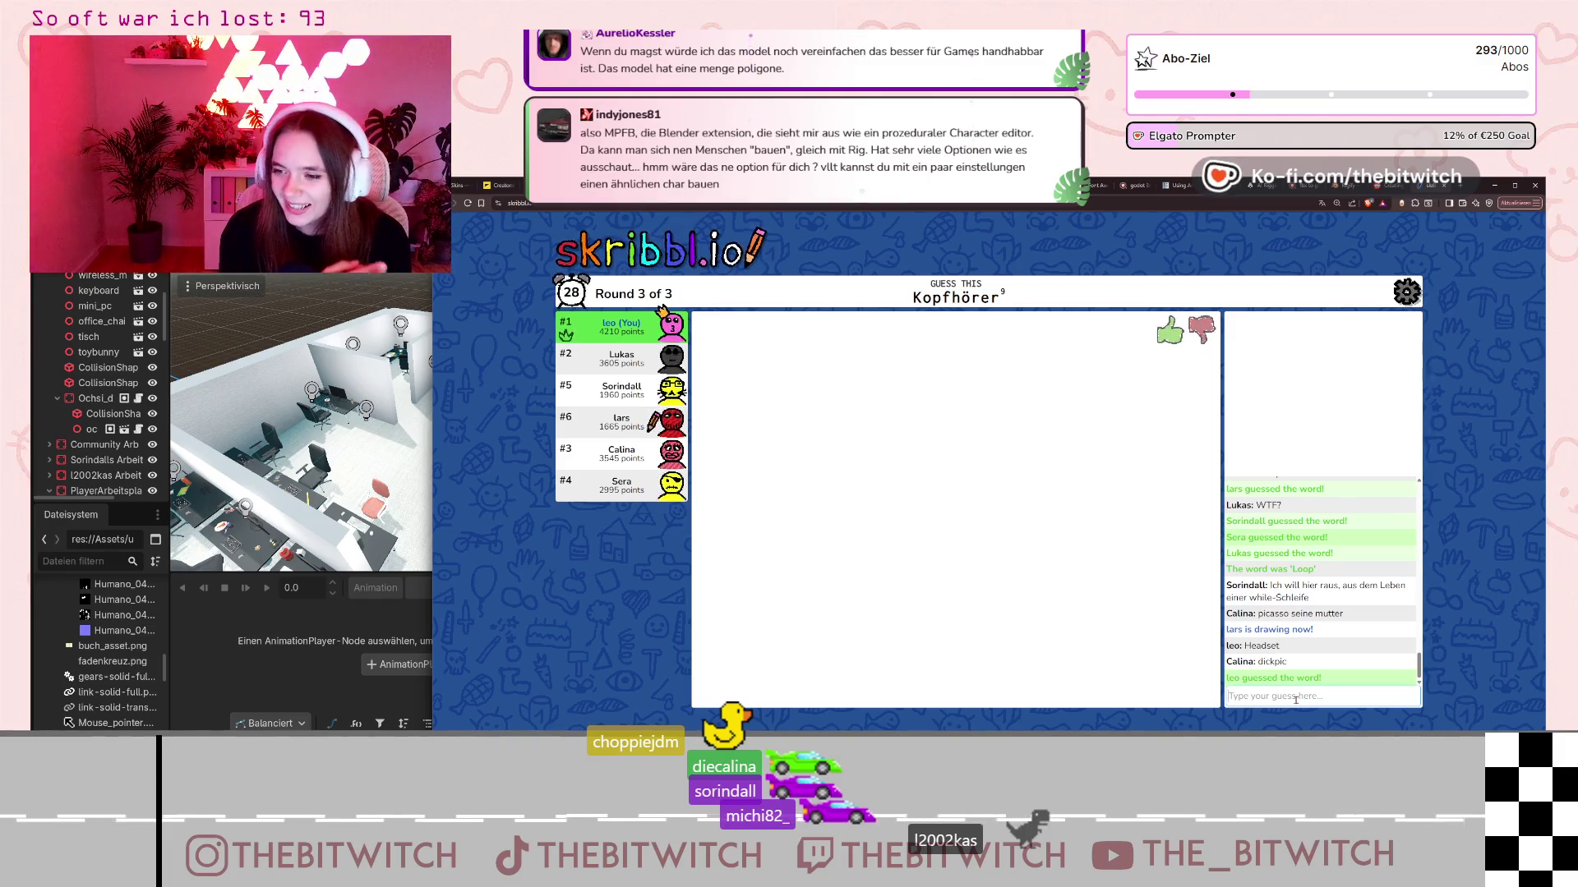
- Clear the chat selection, then guess 'Java' and 'code' for the public void main drawing
{"action": "left_click", "coordinate": [1309, 648]}
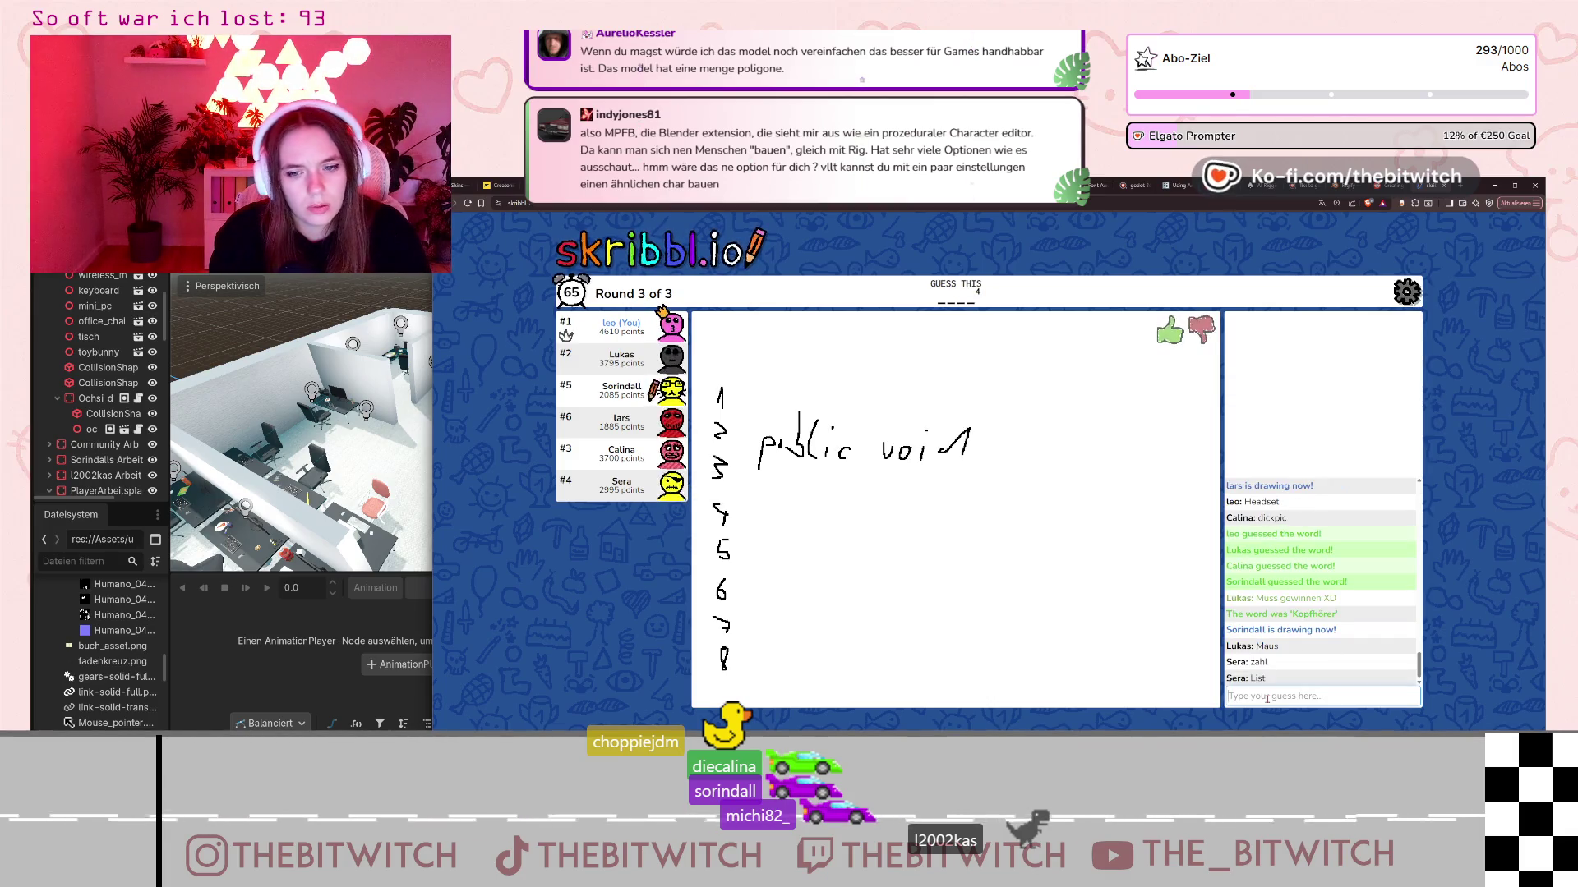
{"action": "type", "text": "av"}
{"action": "key", "text": "Return"}
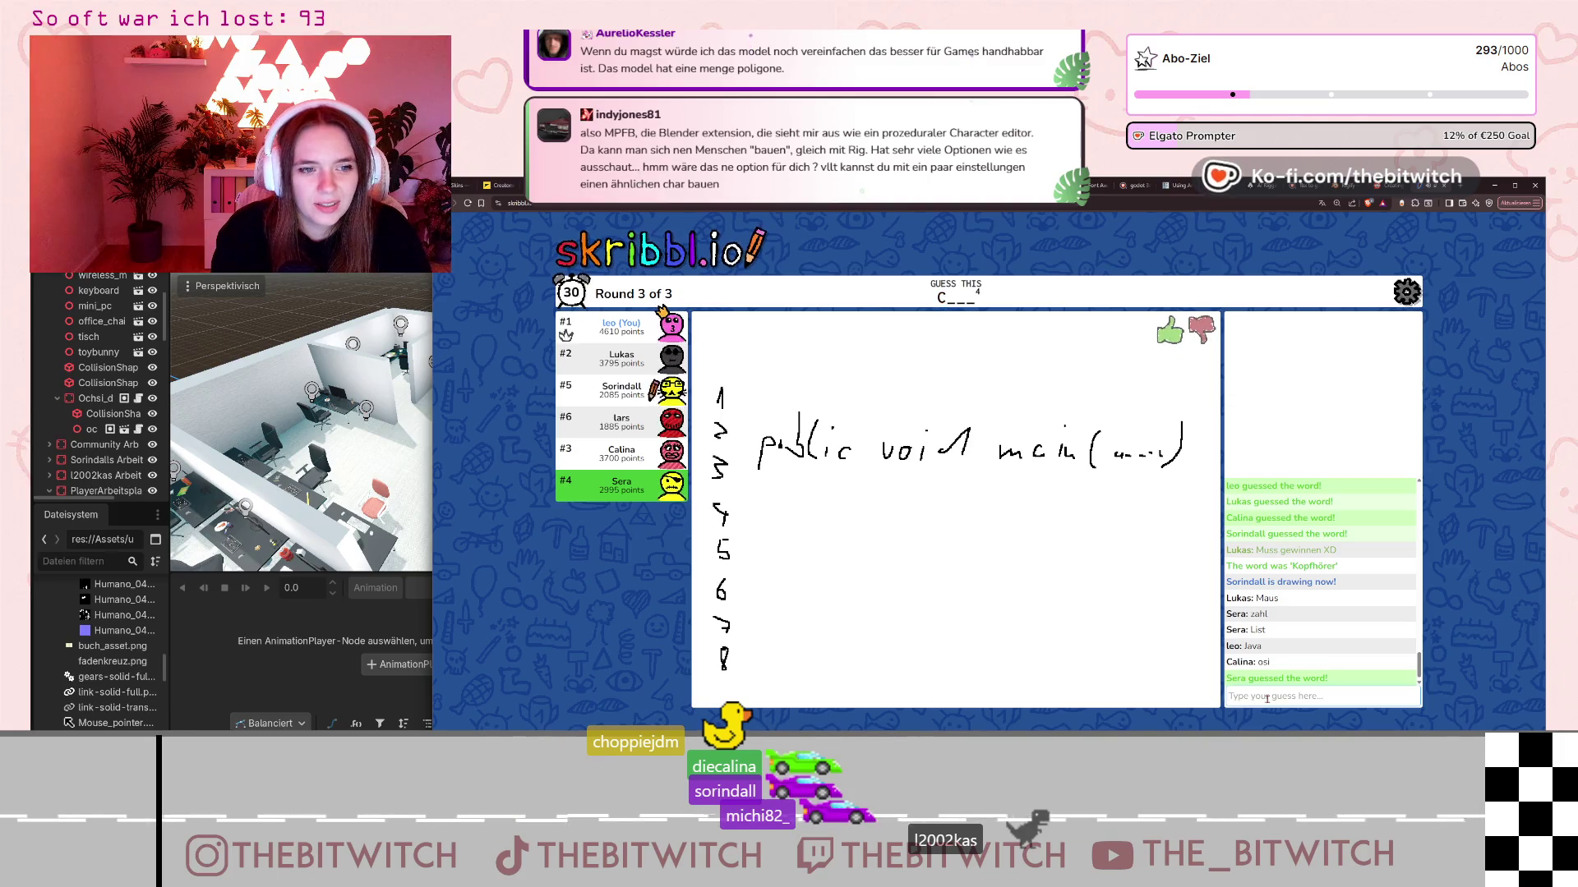
{"action": "type", "text": "code"}
{"action": "key", "text": "Return"}
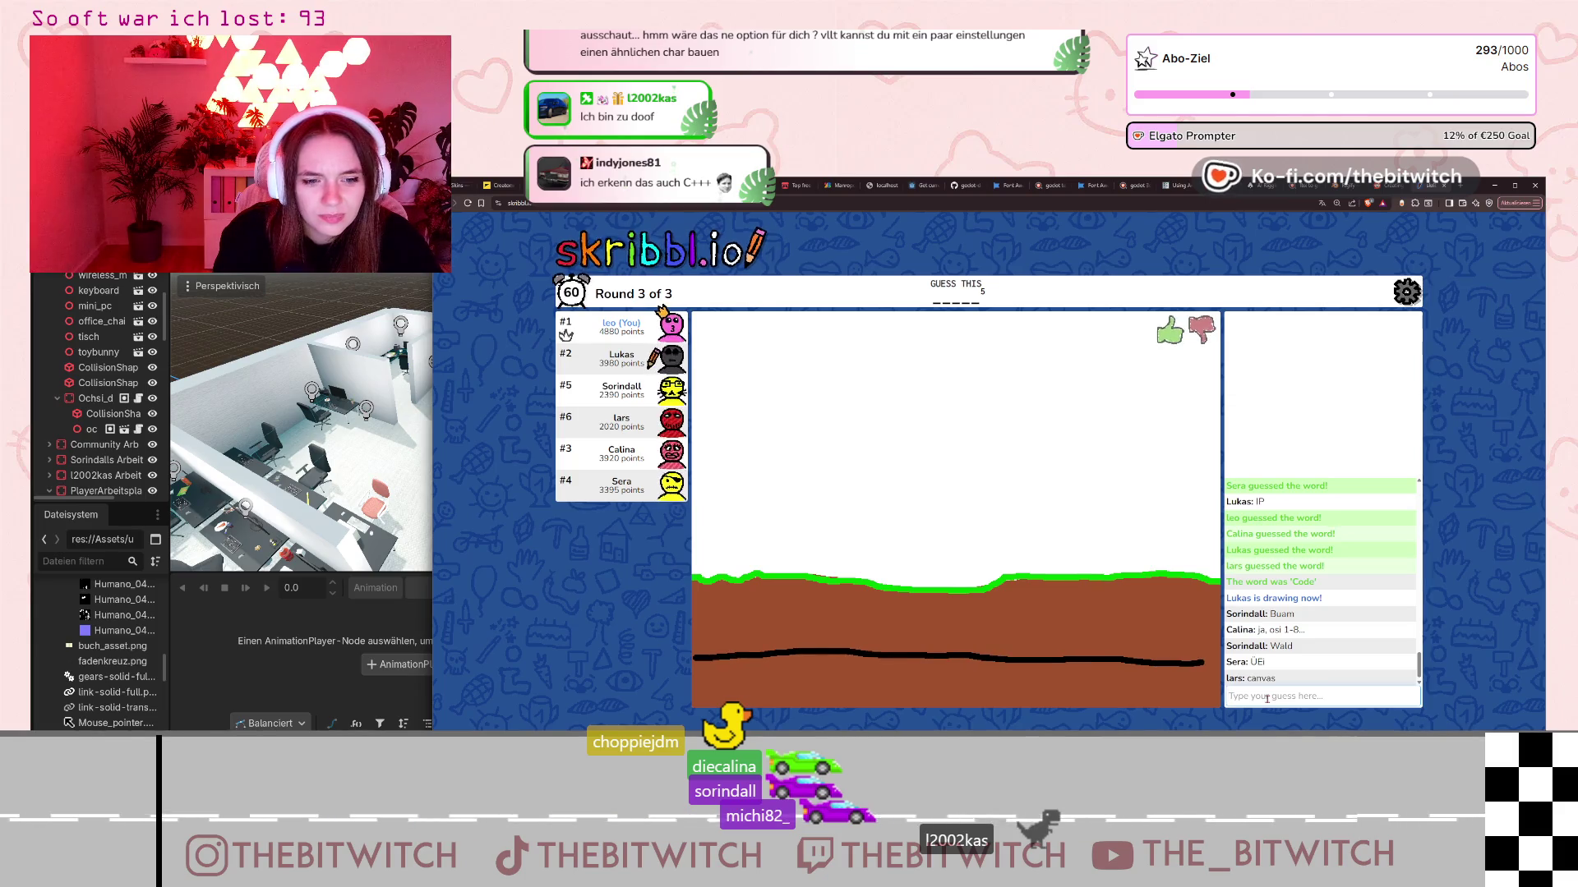
- Guess 'Layer' and 'Leiter', then correctly guess 'Kabel' for the cable drawing
{"action": "type", "text": "Leiter"}
{"action": "key", "text": "Return"}
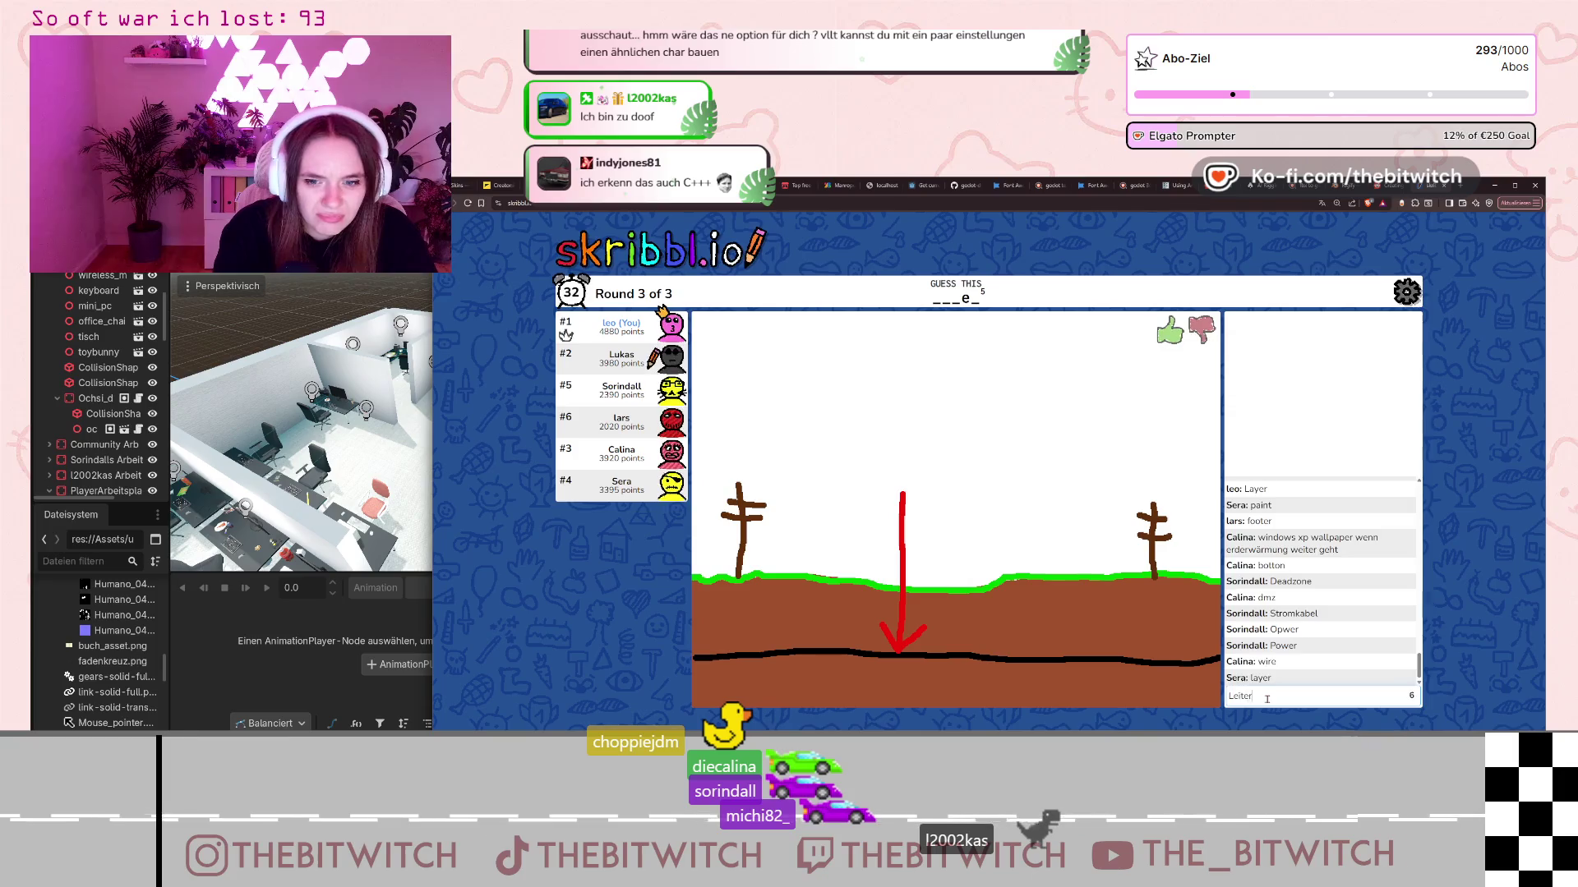
{"action": "key", "text": "Return"}
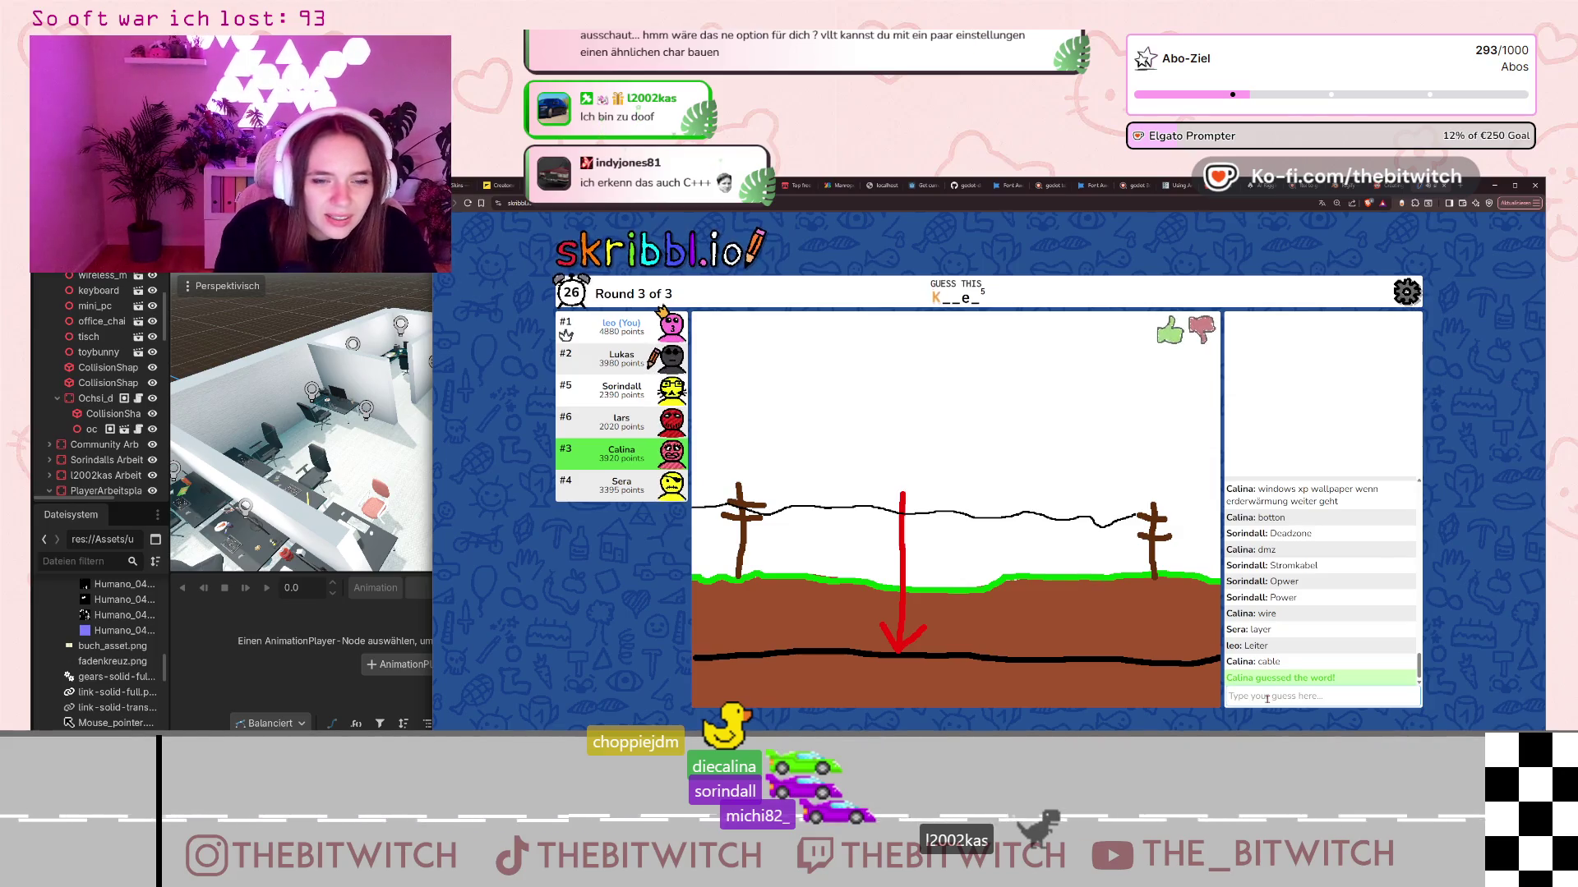
{"action": "type", "text": "Kabel"}
{"action": "key", "text": "Return"}
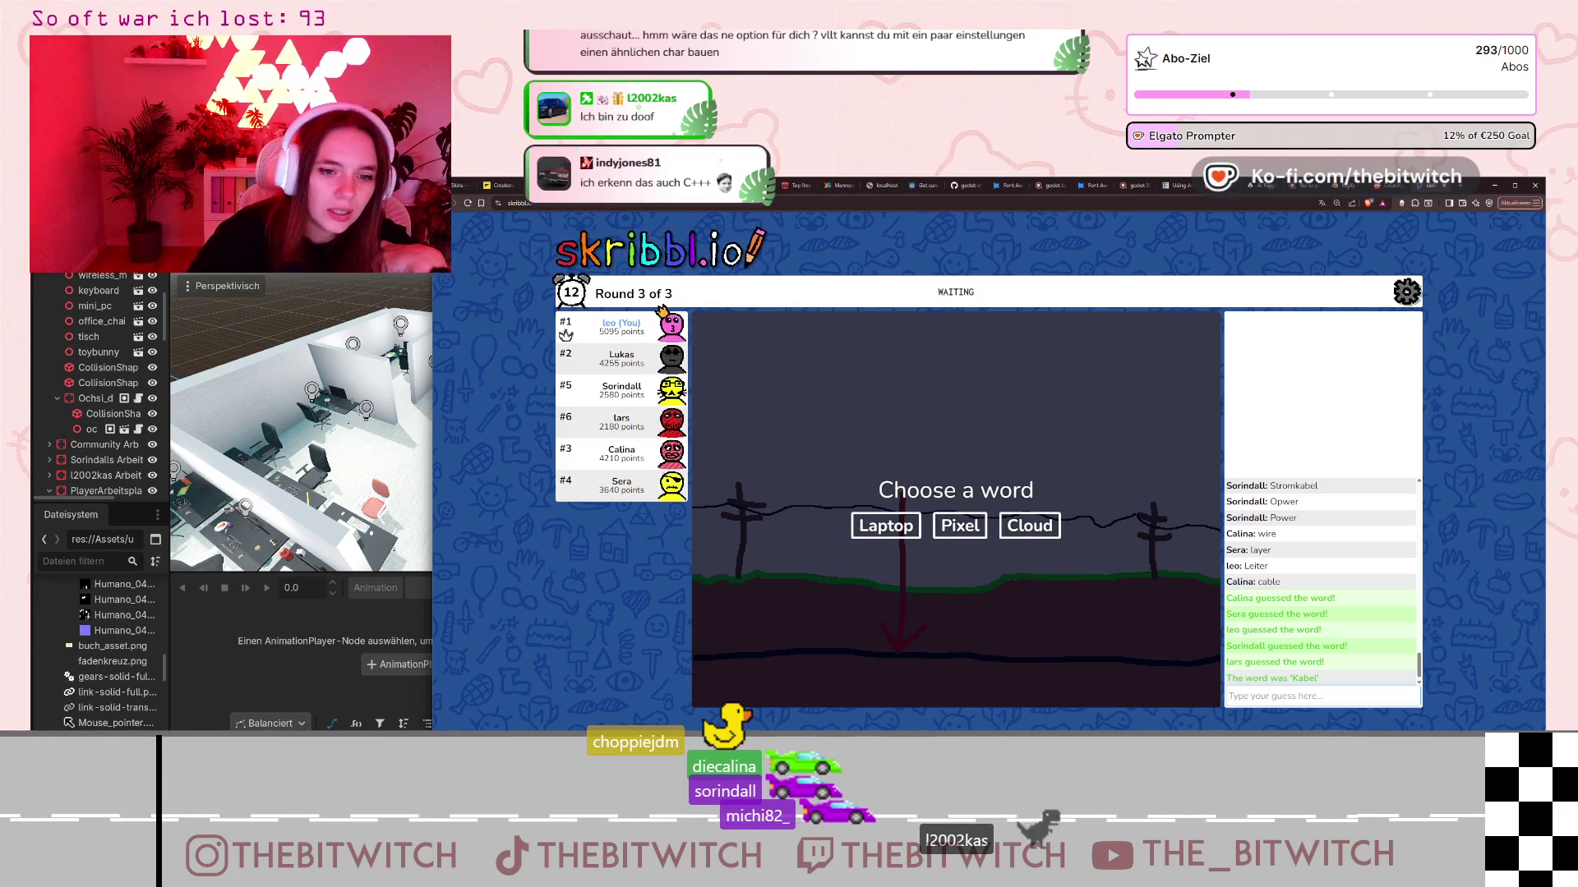
- Pick Laptop as the word and sketch the laptop's base and raised lid
{"action": "left_click", "coordinate": [885, 526]}
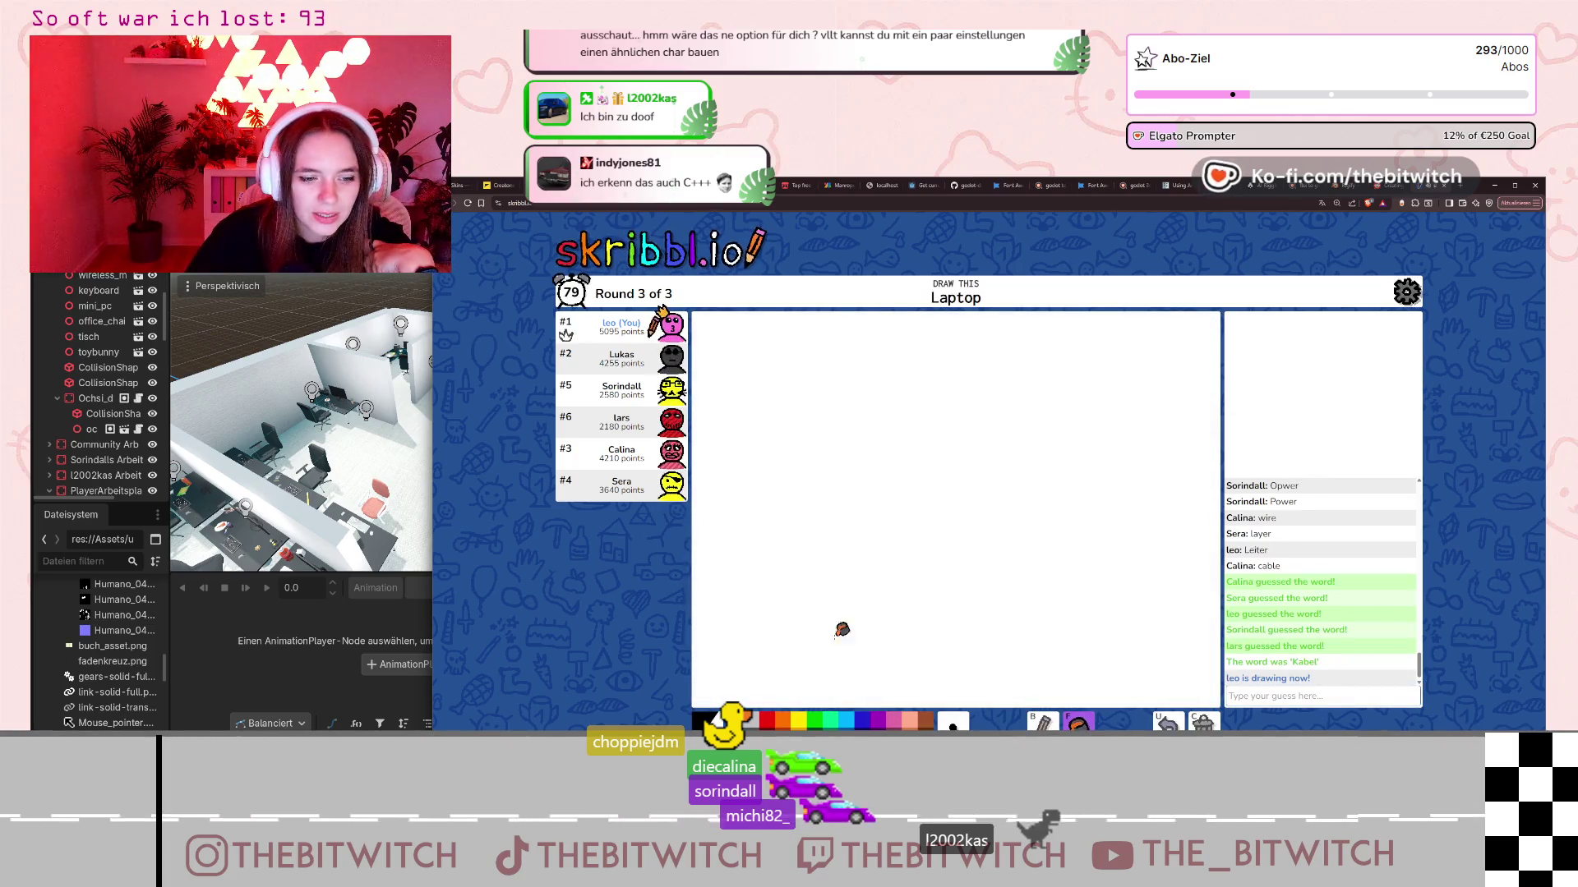
{"action": "key", "text": "b"}
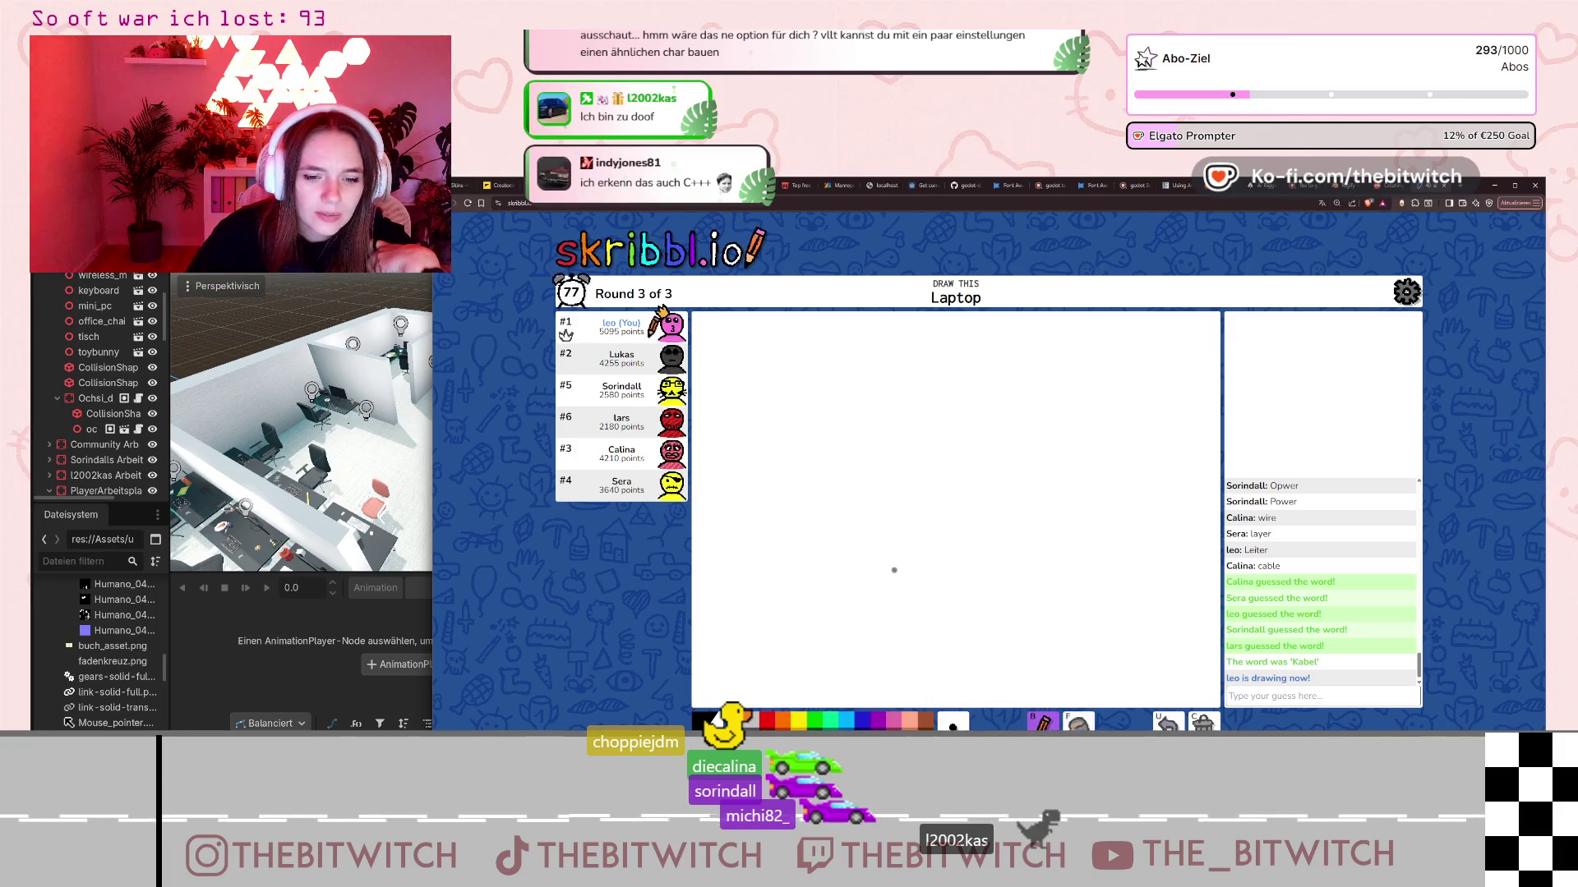
{"action": "mouse_move", "coordinate": [852, 584]}
{"action": "left_mouse_down"}
{"action": "mouse_move", "coordinate": [945, 594]}
{"action": "mouse_move", "coordinate": [975, 566]}
{"action": "mouse_move", "coordinate": [877, 543]}
{"action": "left_mouse_up"}
{"action": "left_click_drag", "start_coordinate": [875, 475], "coordinate": [1036, 472]}
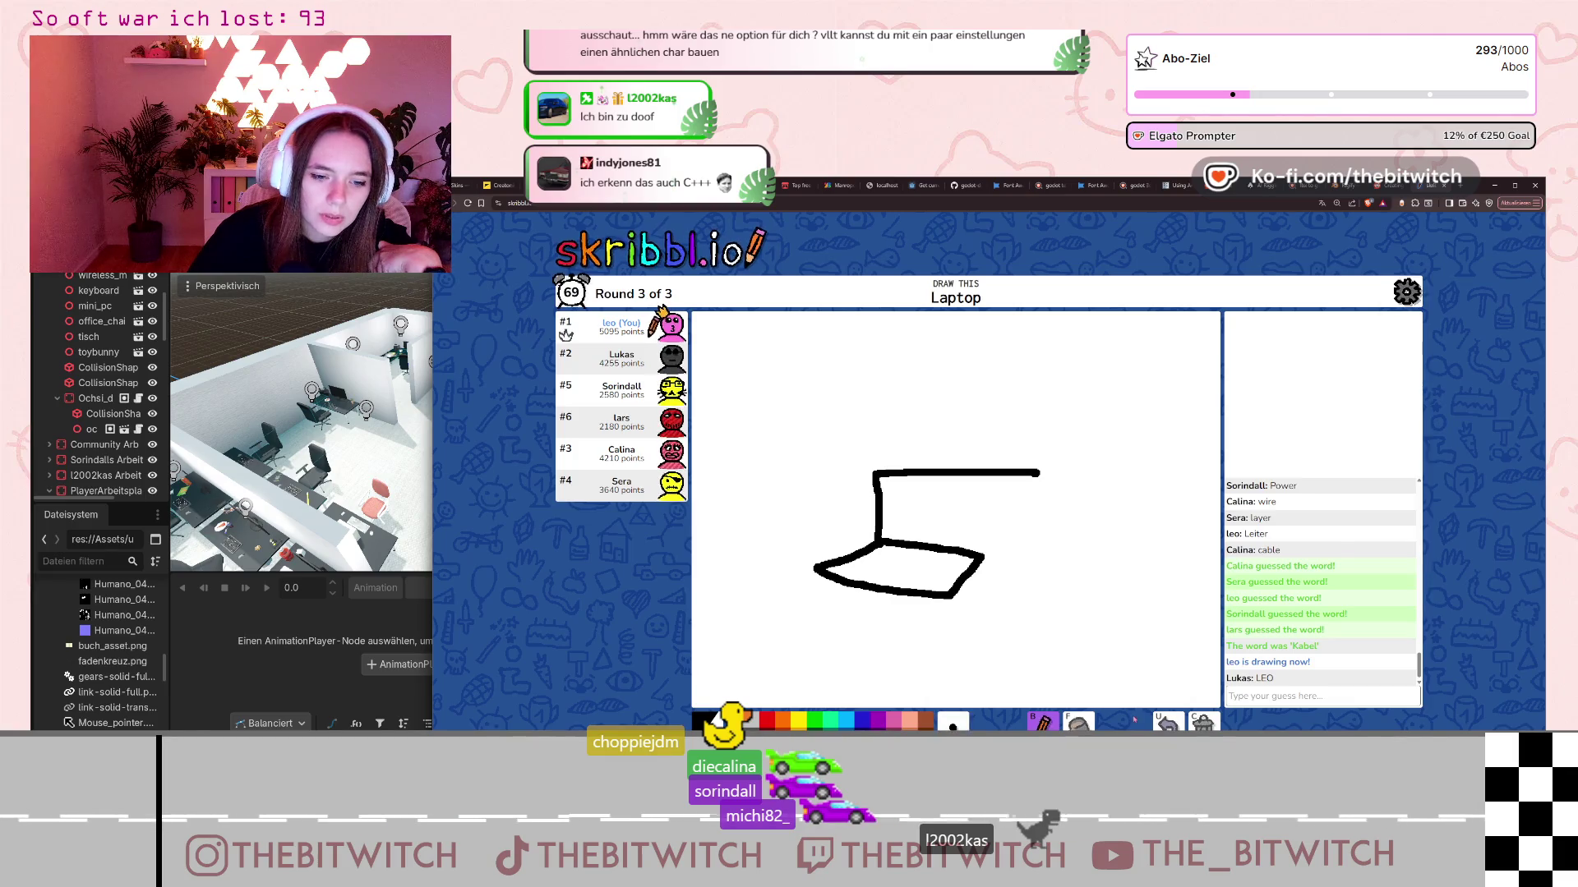
{"action": "key", "text": "ctrl+z"}
{"action": "mouse_move", "coordinate": [880, 542]}
{"action": "left_mouse_down"}
{"action": "mouse_move", "coordinate": [886, 475]}
{"action": "mouse_move", "coordinate": [913, 469]}
{"action": "left_mouse_up"}
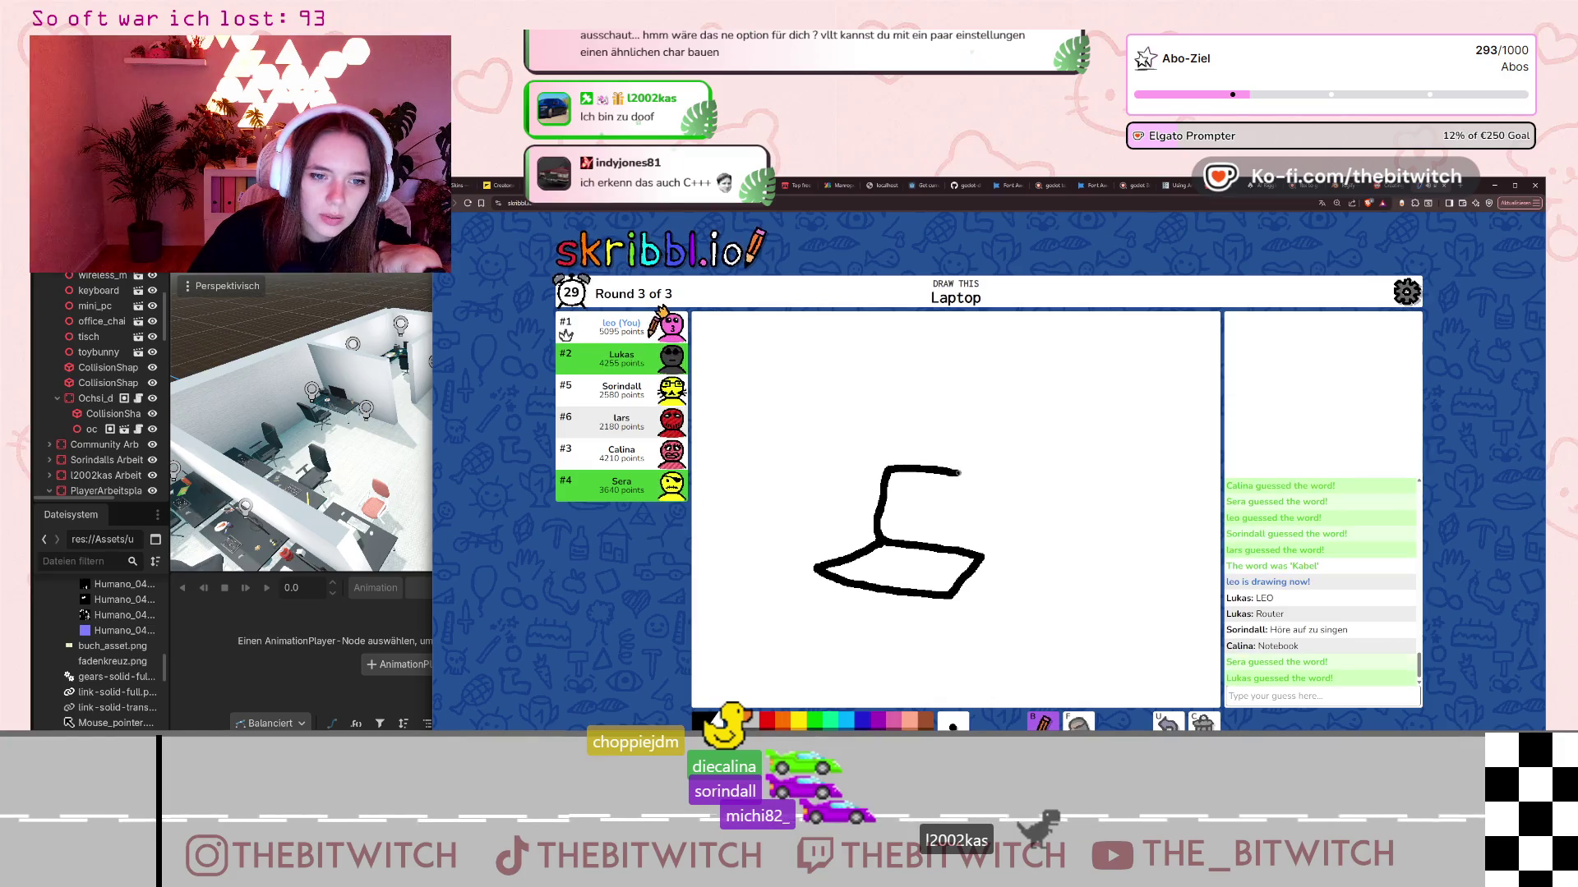
{"action": "left_click_drag", "start_coordinate": [986, 561], "coordinate": [985, 480]}
- Dot seven keyboard keys onto the laptop base
{"action": "left_click", "coordinate": [885, 553]}
{"action": "left_click", "coordinate": [892, 554]}
{"action": "left_click", "coordinate": [911, 560]}
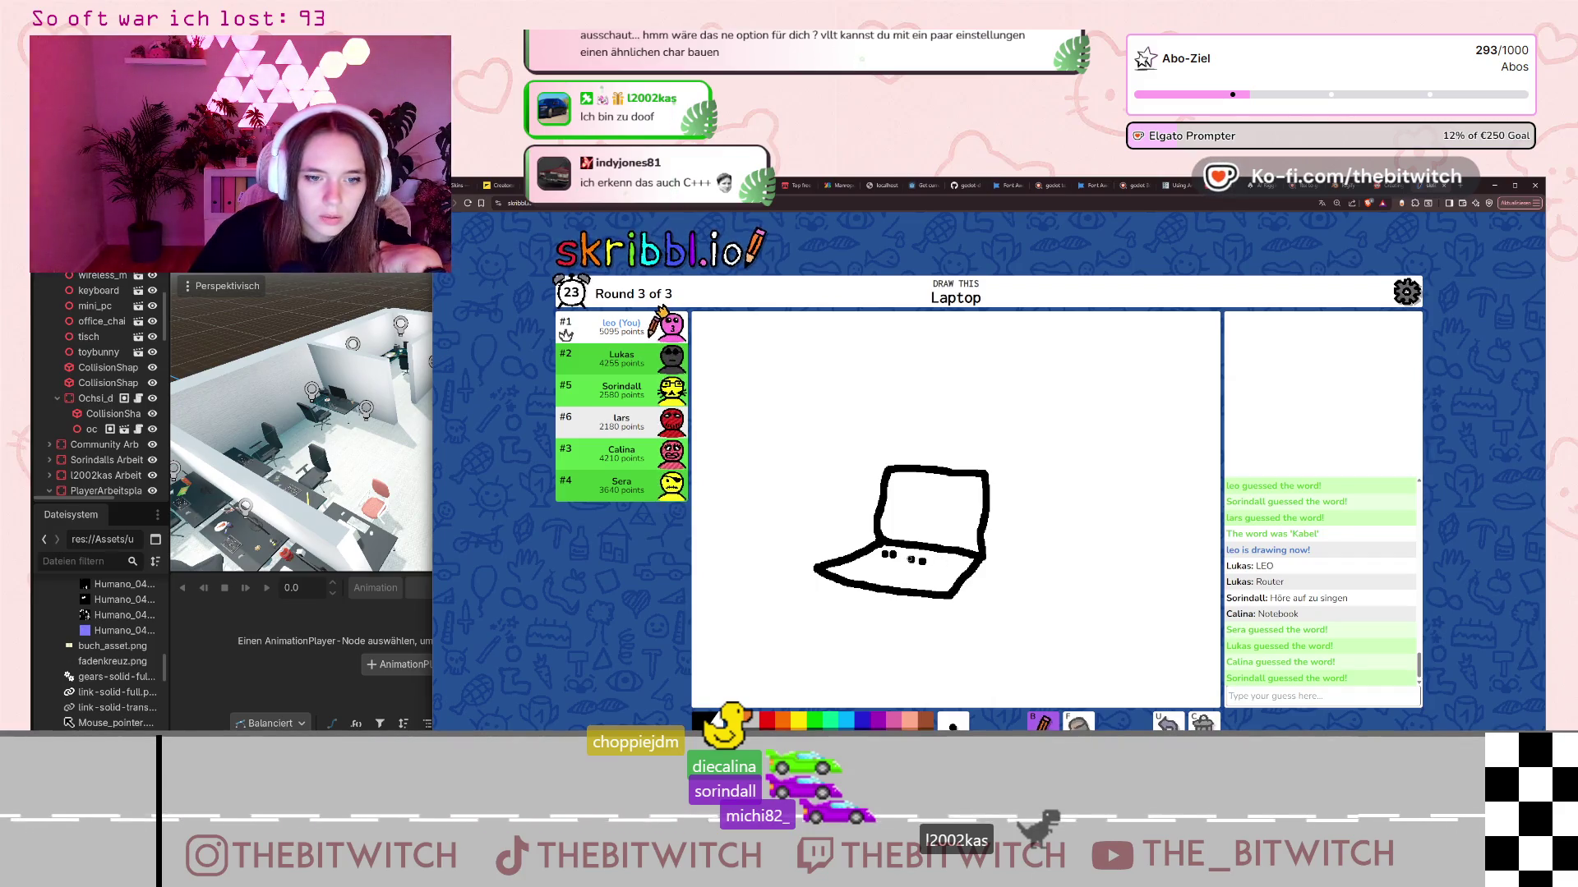
{"action": "left_click", "coordinate": [897, 571]}
{"action": "left_click", "coordinate": [879, 577]}
{"action": "left_click", "coordinate": [864, 571]}
{"action": "left_click", "coordinate": [850, 574]}
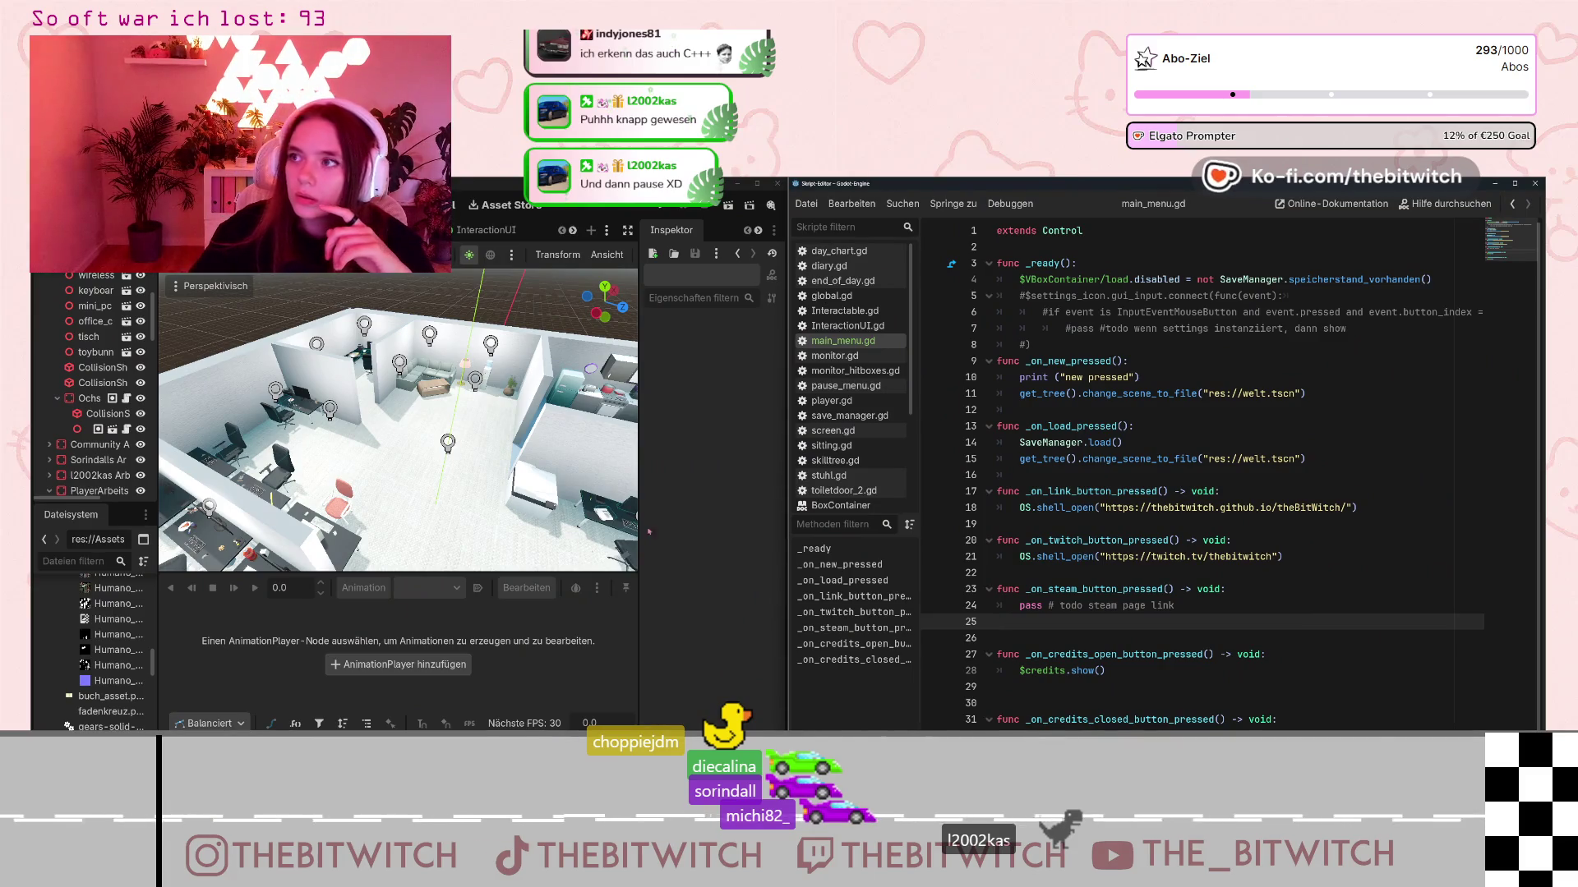
- Open the Humano_01 FBX's advanced import settings and tilt the preview camera down
{"action": "scroll", "coordinate": [111, 646], "scroll_direction": "down", "scroll_amount": 2}
{"action": "scroll", "coordinate": [111, 649], "scroll_direction": "down", "scroll_amount": 3}
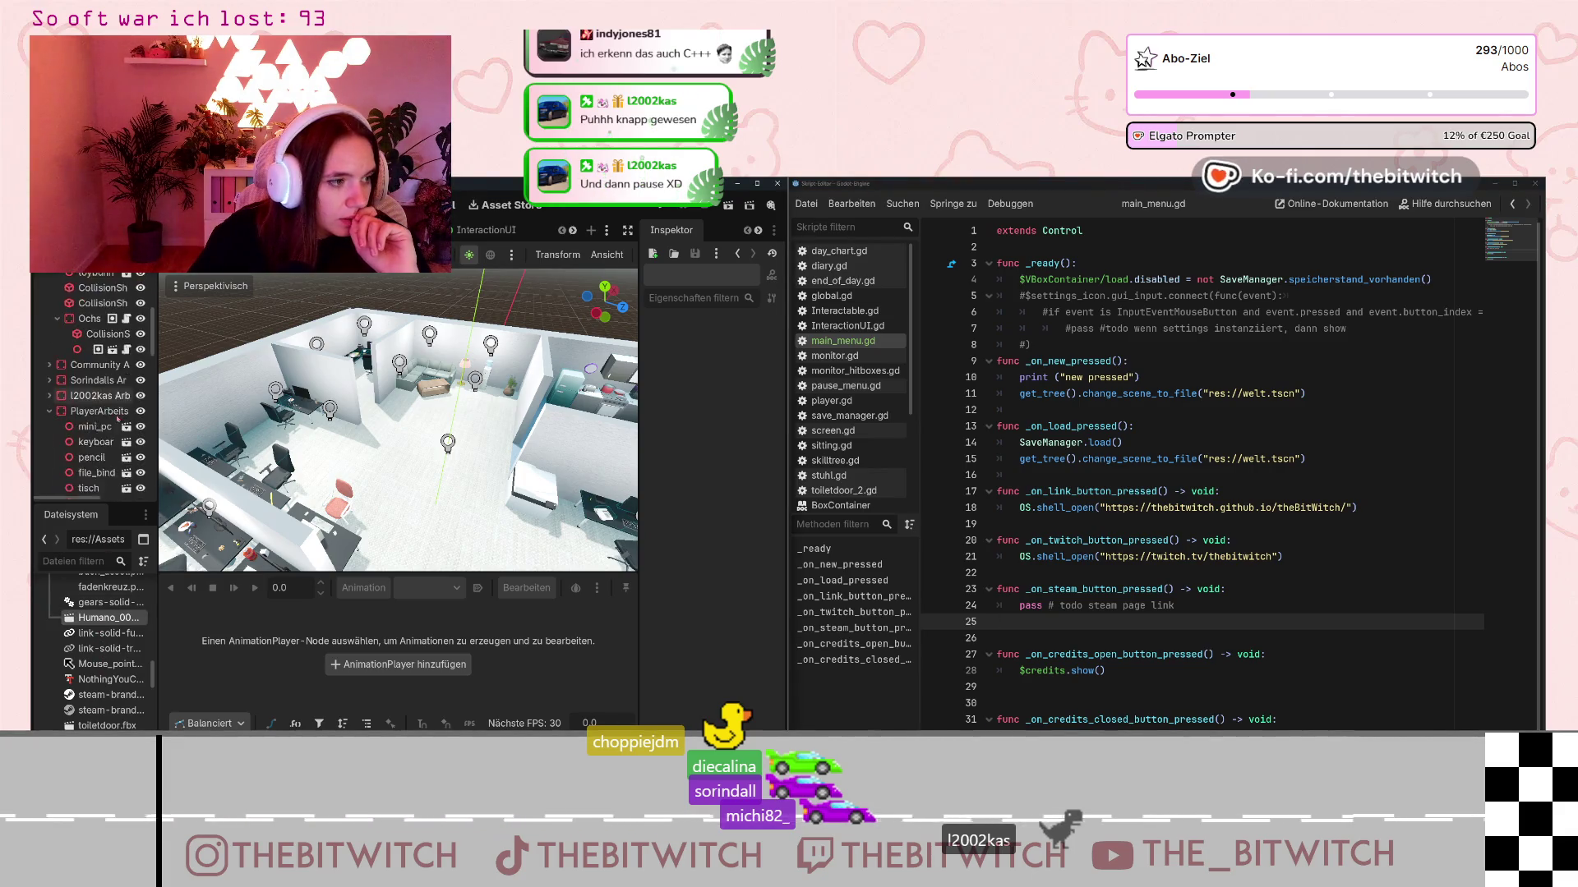
{"action": "double_click", "coordinate": [99, 622]}
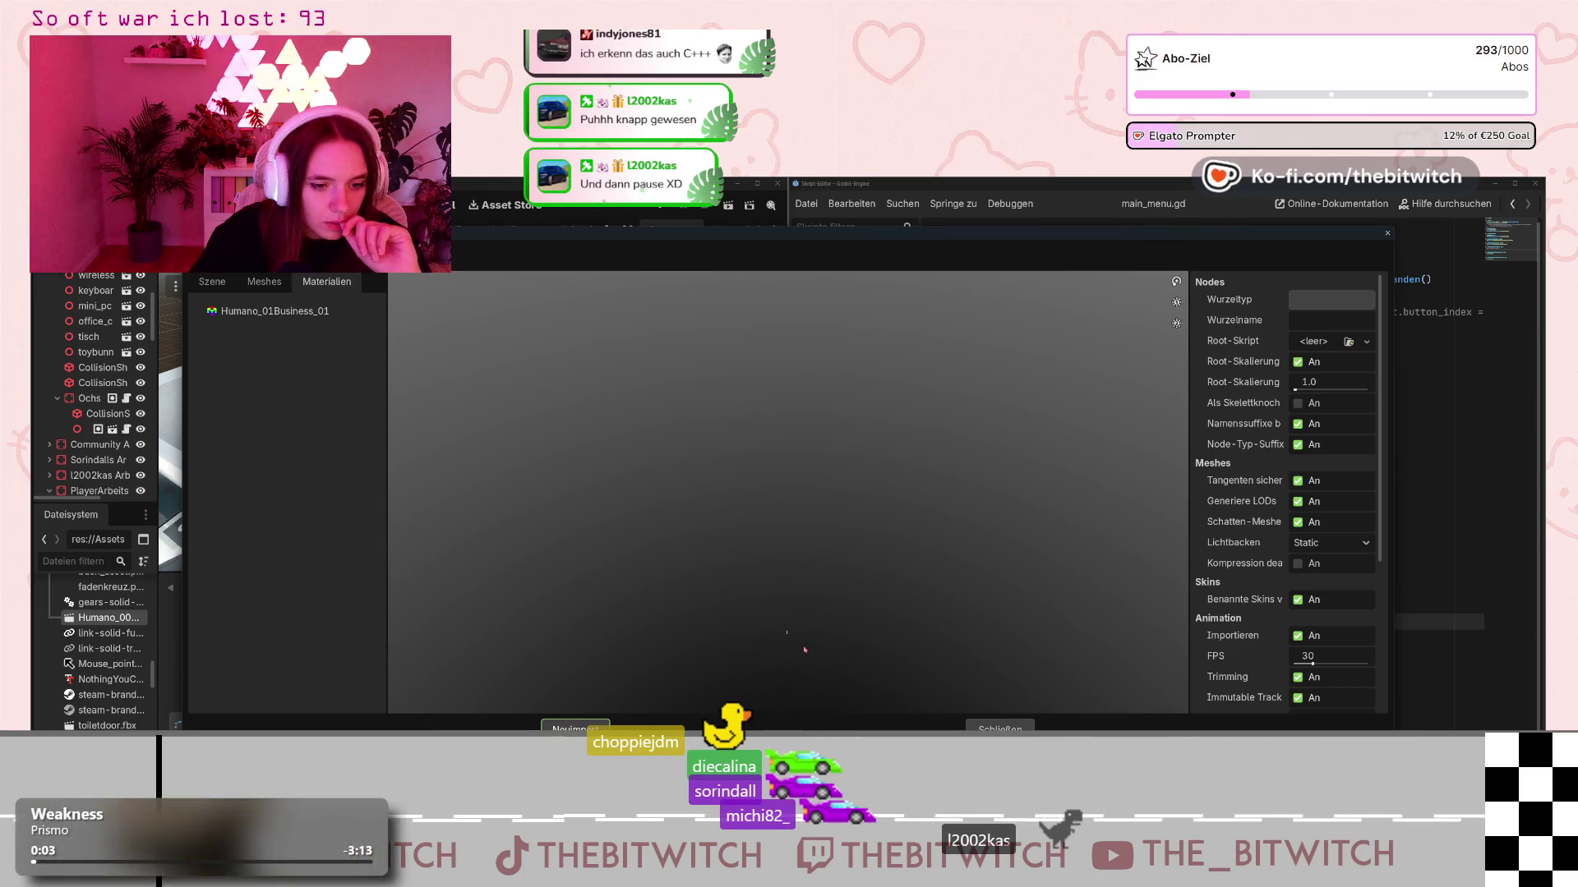
{"action": "left_click_drag", "start_coordinate": [793, 621], "coordinate": [758, 677]}
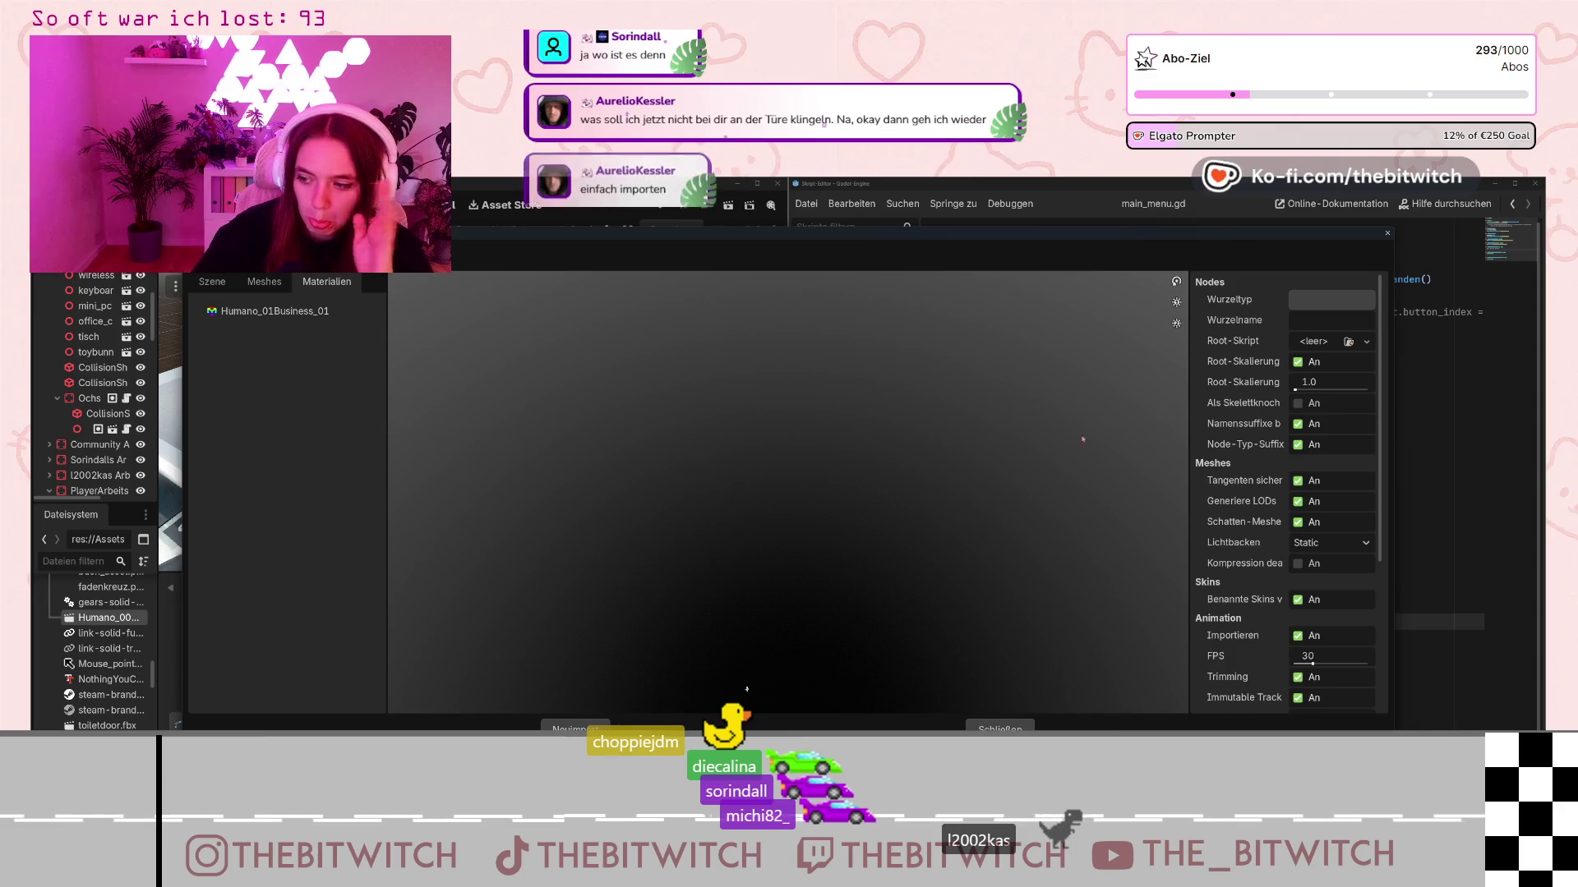
- Set the root scale to 8, then choose Extract Materials from the import actions
{"action": "left_click", "coordinate": [1320, 389]}
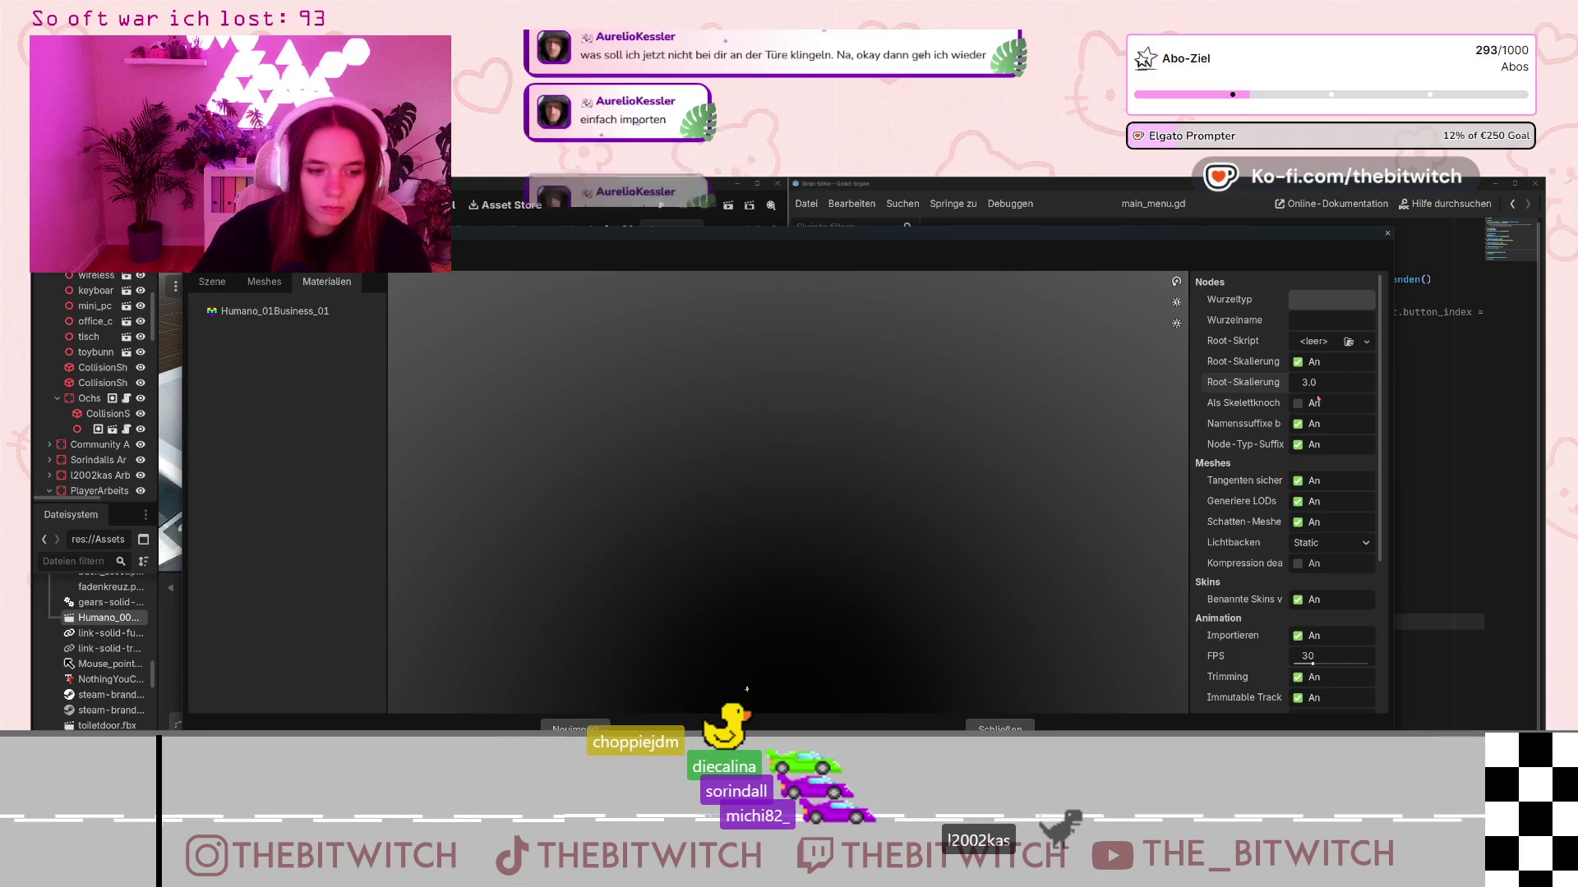
{"action": "type", "text": "8"}
{"action": "key", "text": "Return"}
{"action": "left_click", "coordinate": [1321, 386]}
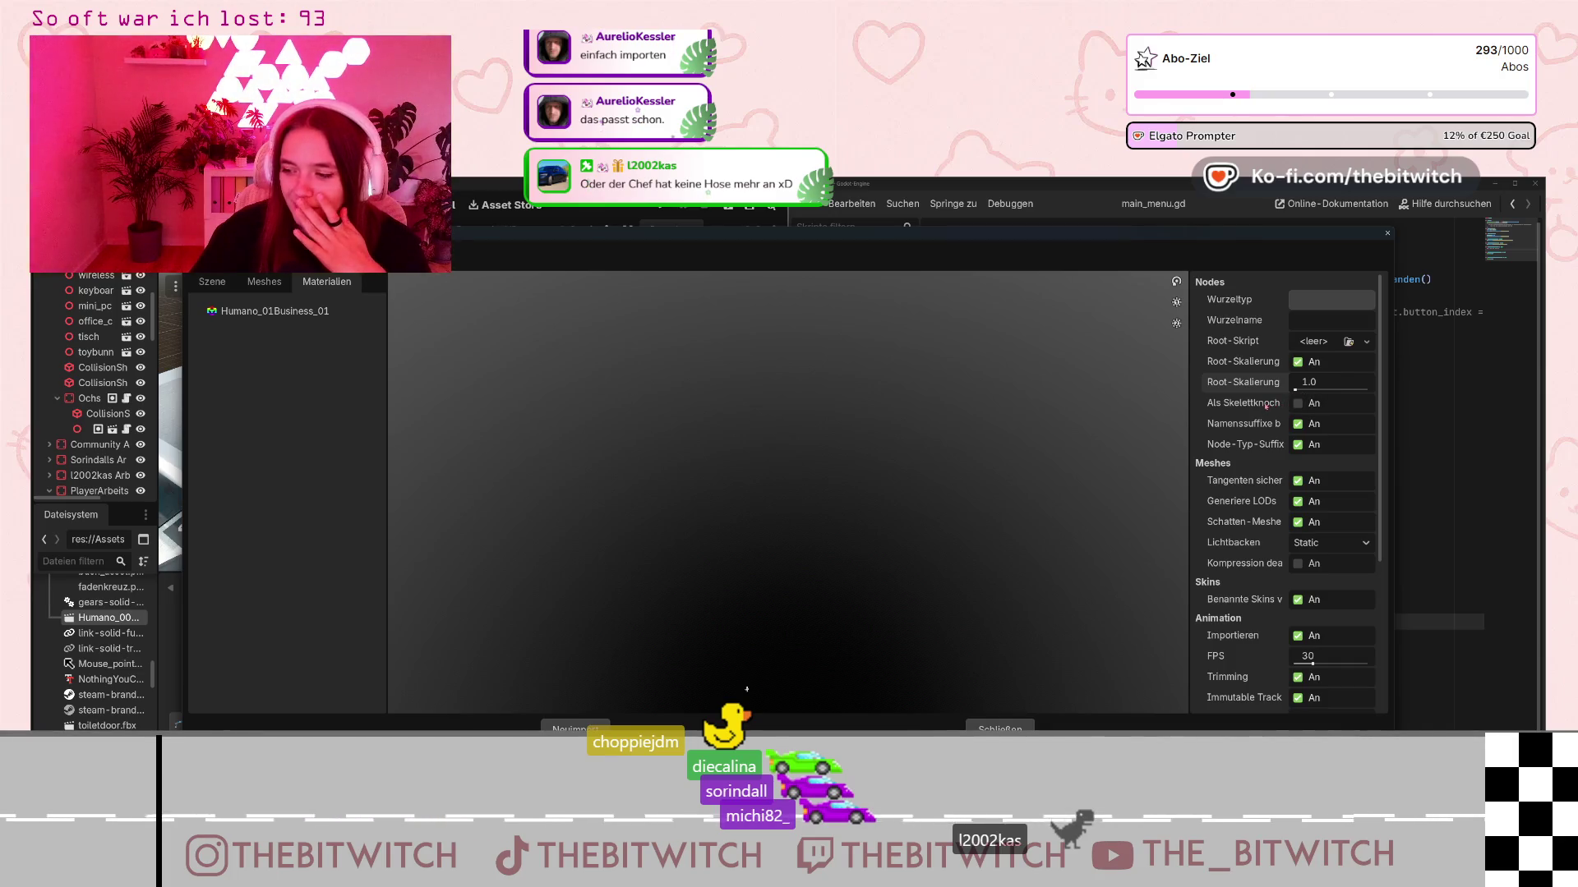
{"action": "left_click", "coordinate": [218, 257]}
{"action": "left_click", "coordinate": [246, 293]}
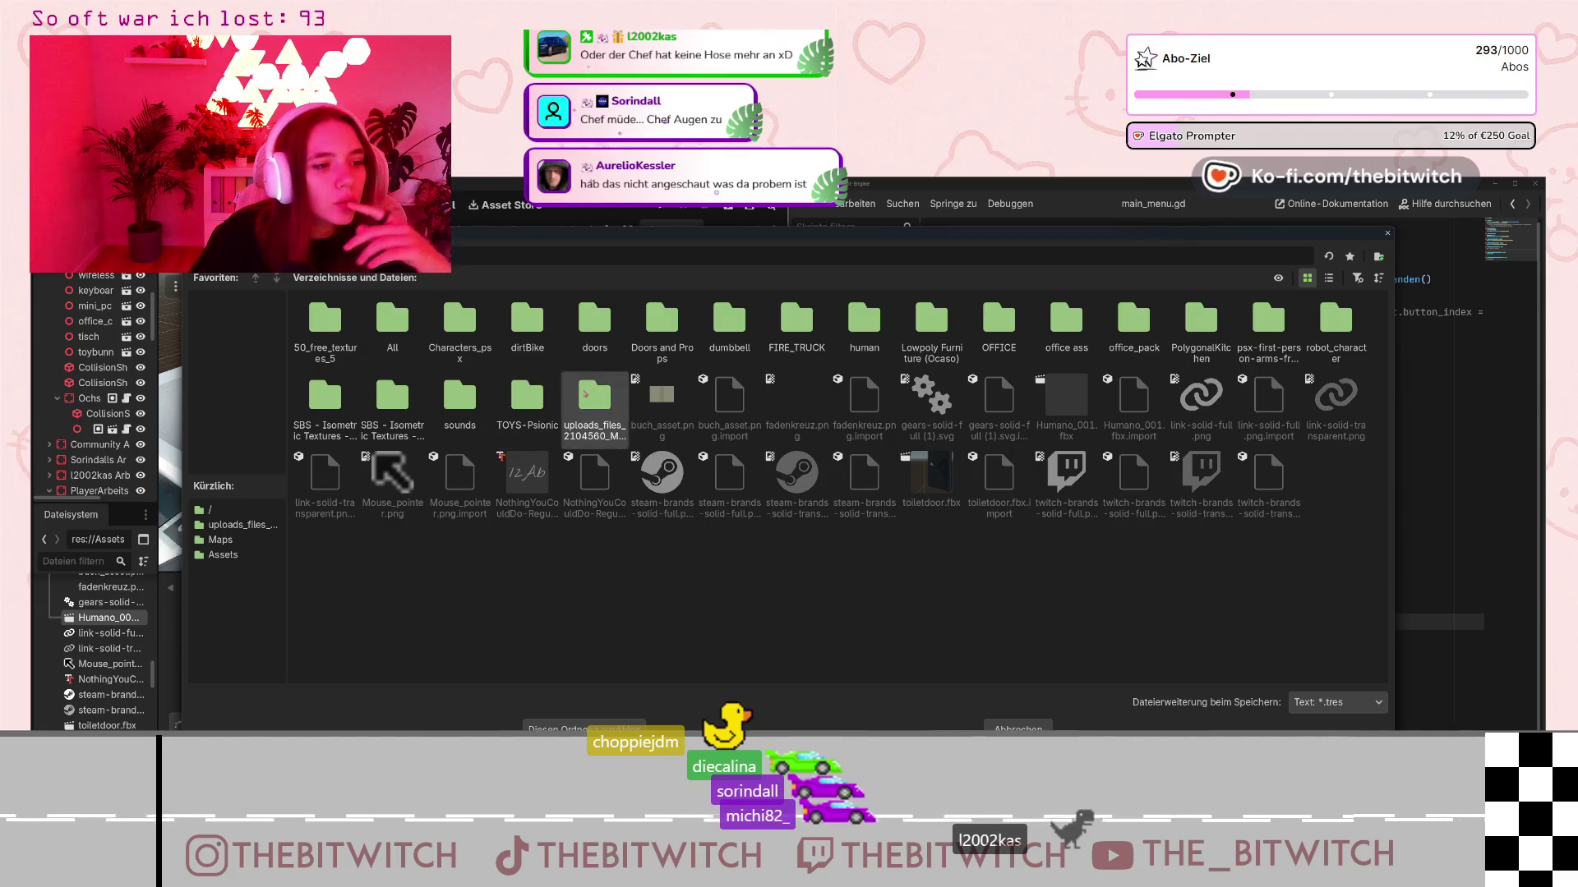
- Extract the materials into the uploads folder with the Maps textures and reimport the model
{"action": "double_click", "coordinate": [548, 391]}
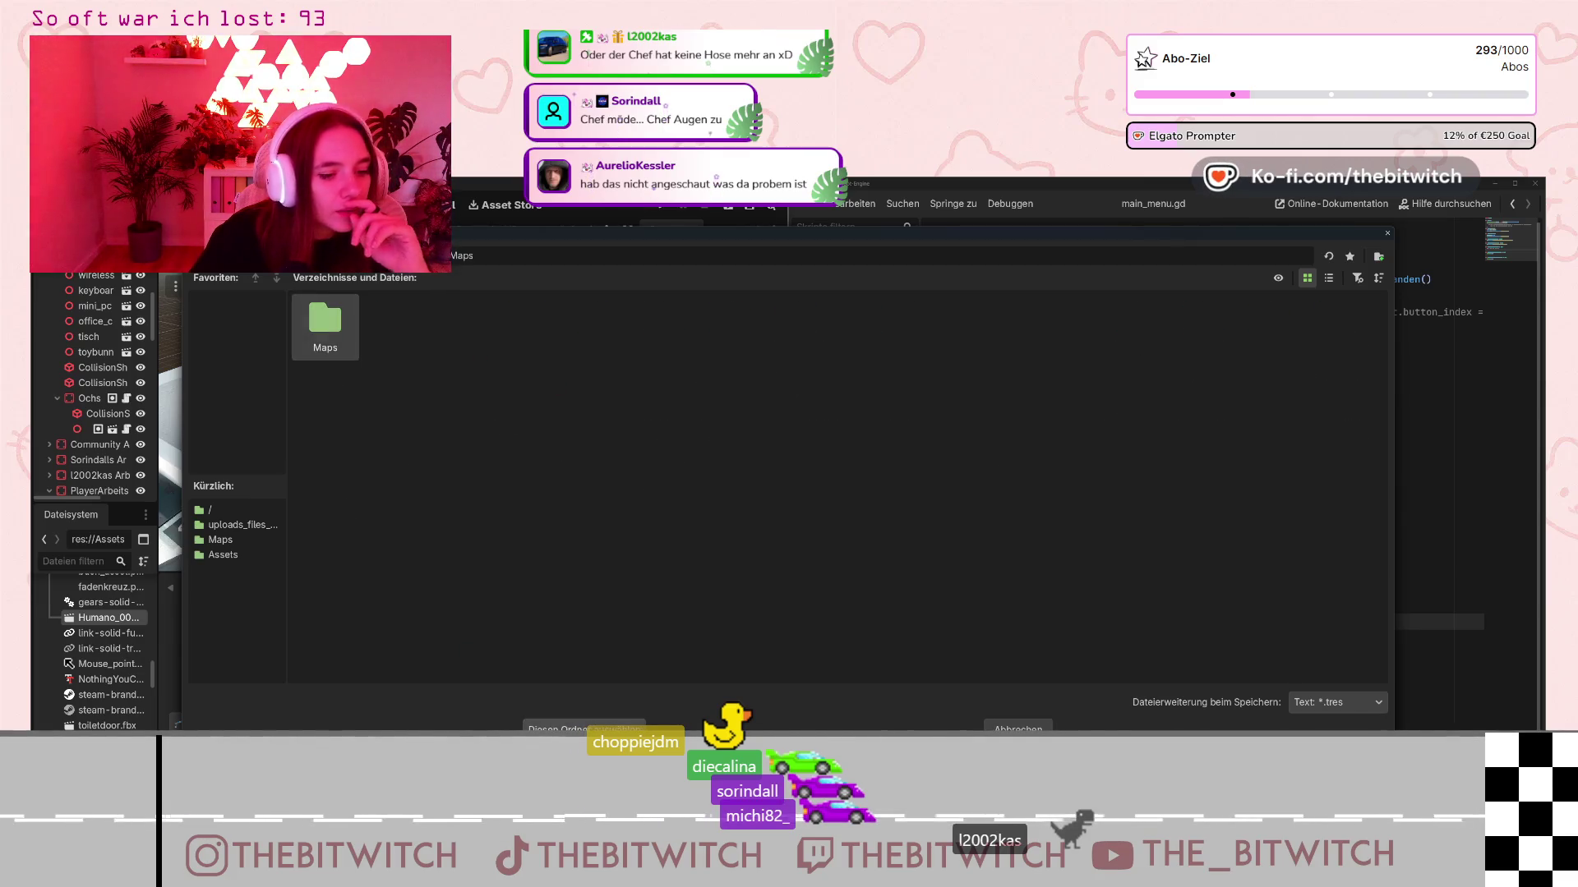
{"action": "left_click", "coordinate": [584, 729]}
{"action": "left_click", "coordinate": [747, 690]}
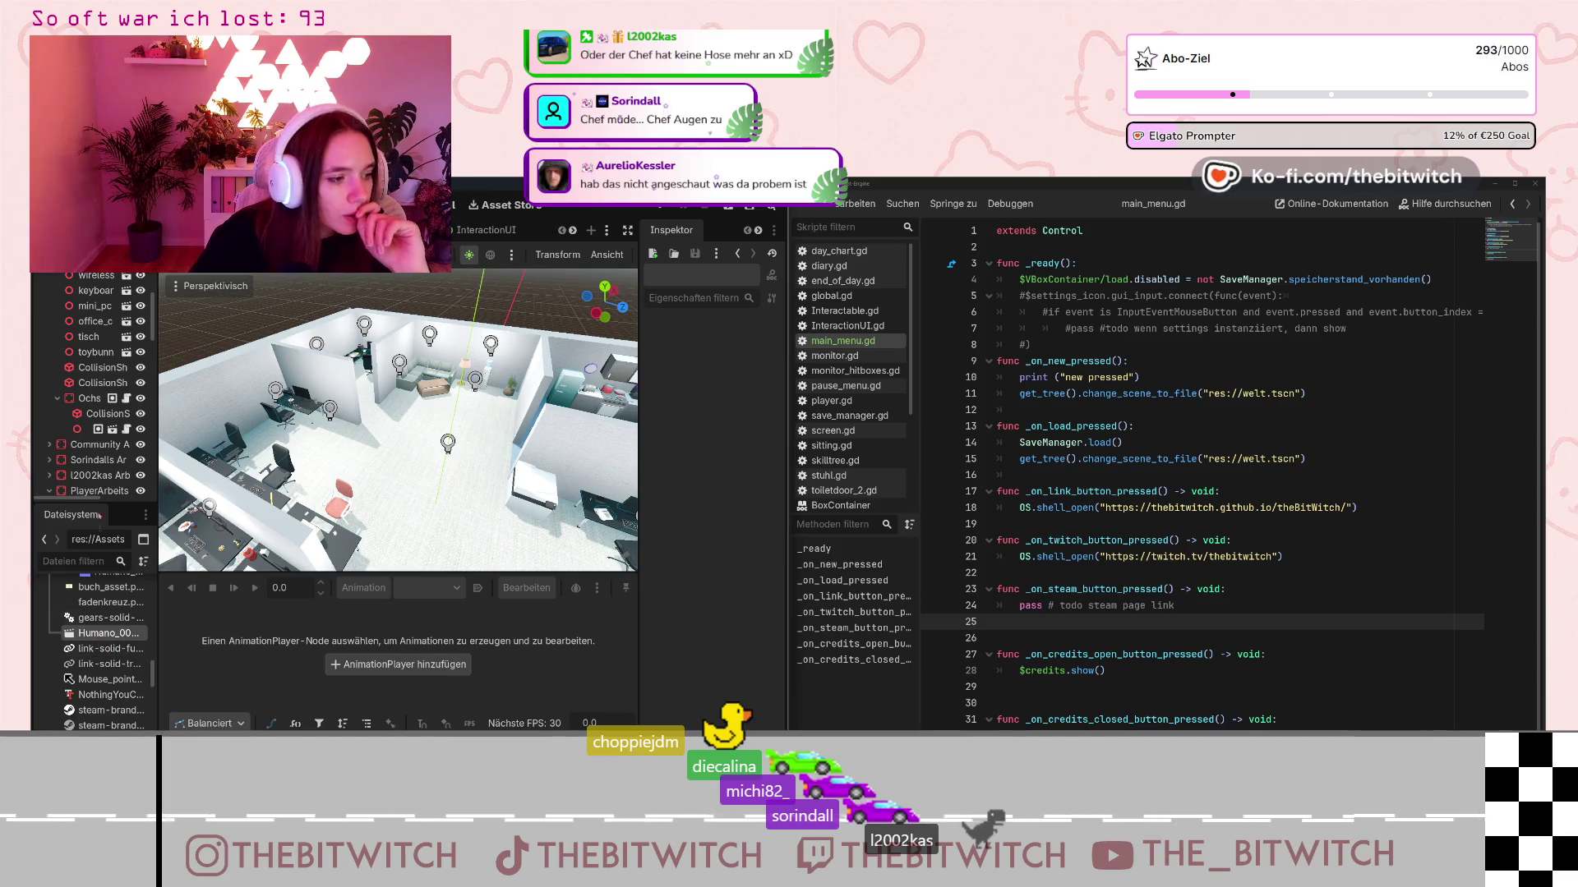
{"action": "scroll", "coordinate": [93, 657], "scroll_direction": "up", "scroll_amount": 3}
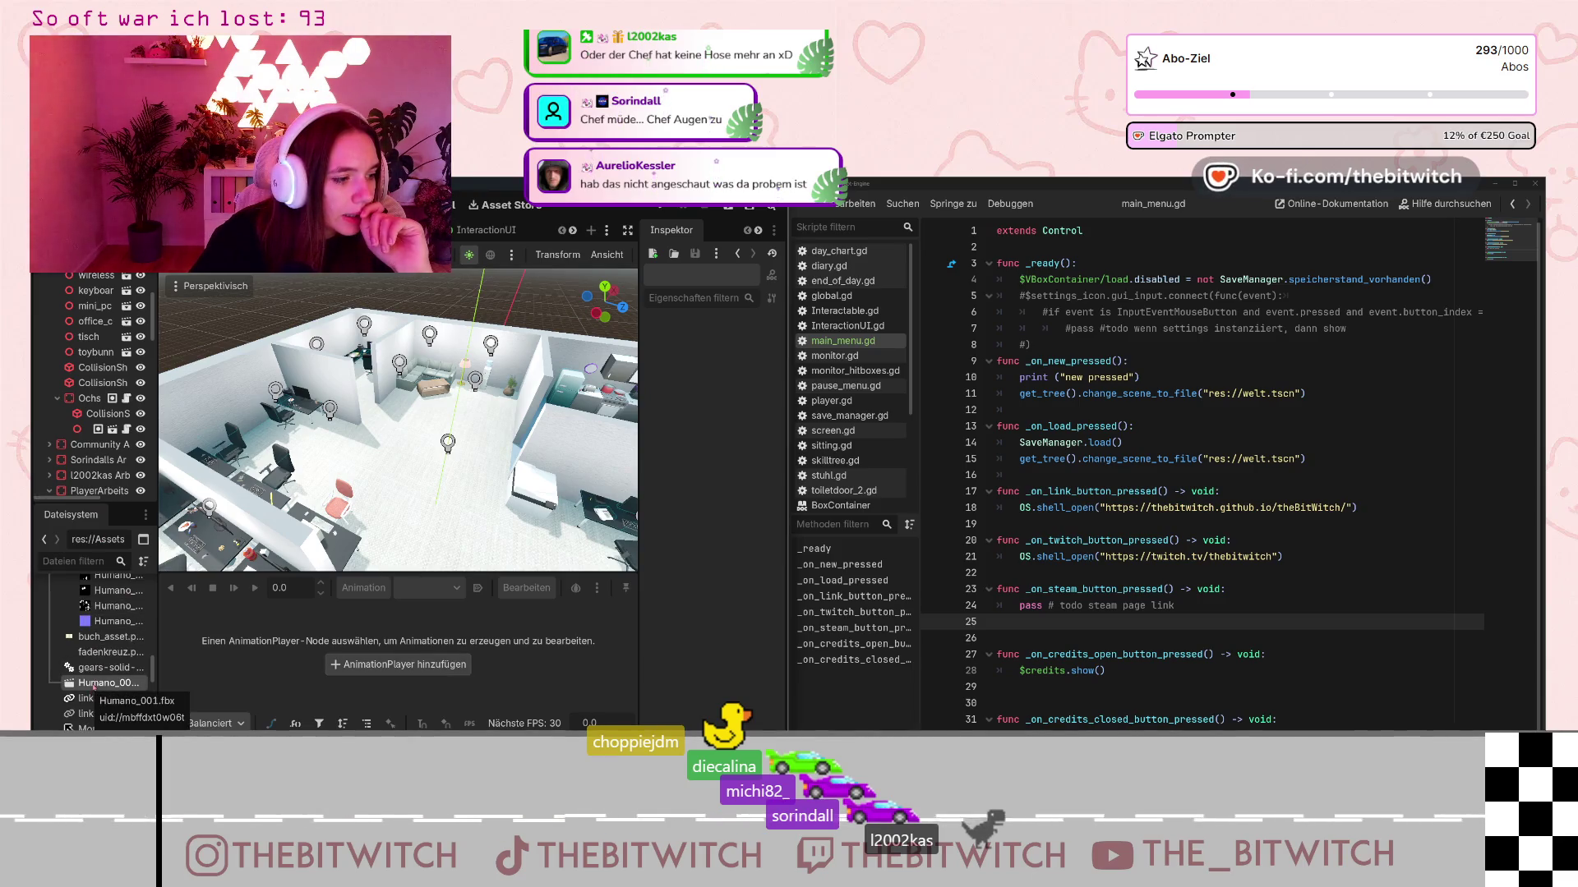
- Drop Humano_001.fbx into the office scene tree and zoom the viewport onto it
{"action": "mouse_move", "coordinate": [94, 689]}
{"action": "left_mouse_down"}
{"action": "mouse_move", "coordinate": [78, 288]}
{"action": "mouse_move", "coordinate": [66, 475]}
{"action": "left_mouse_up"}
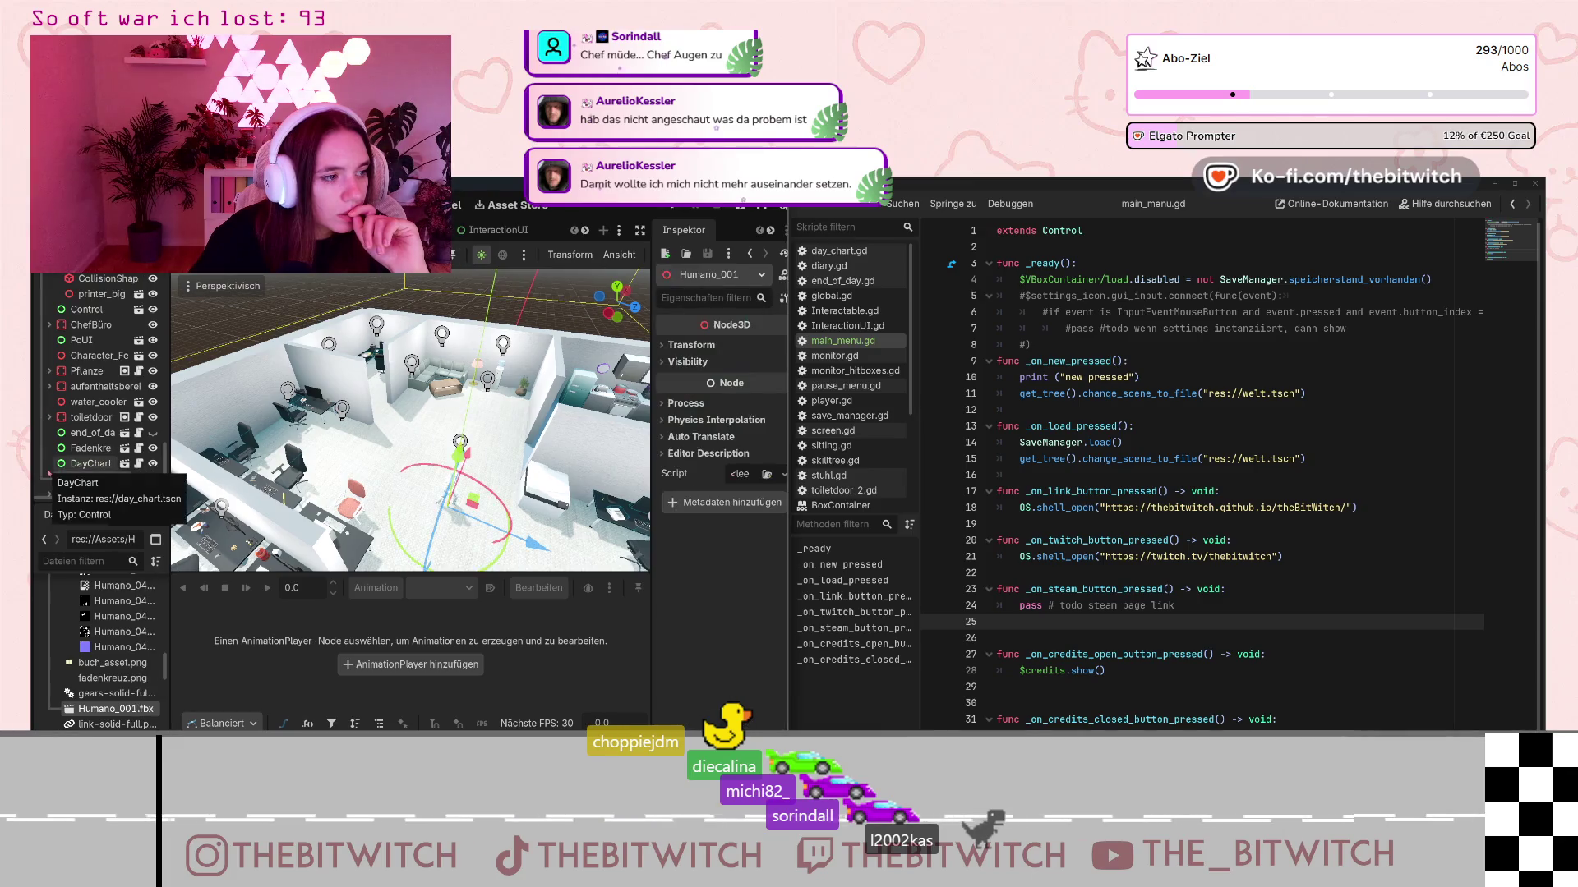
{"action": "scroll", "coordinate": [481, 456], "scroll_direction": "up", "scroll_amount": 5}
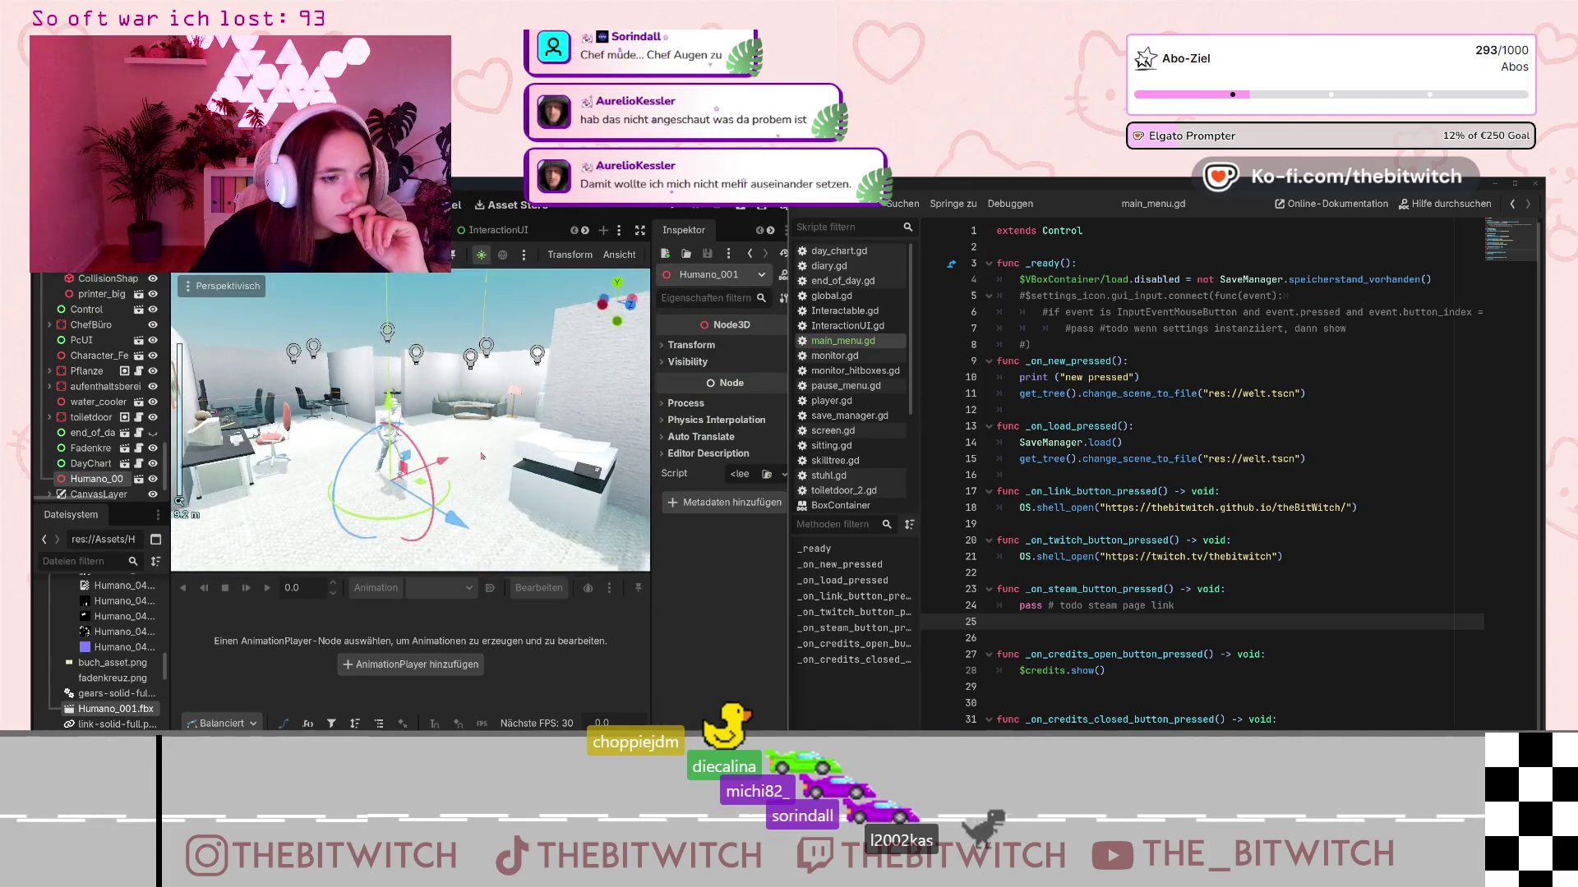
{"action": "scroll", "coordinate": [485, 456], "scroll_direction": "up", "scroll_amount": 5}
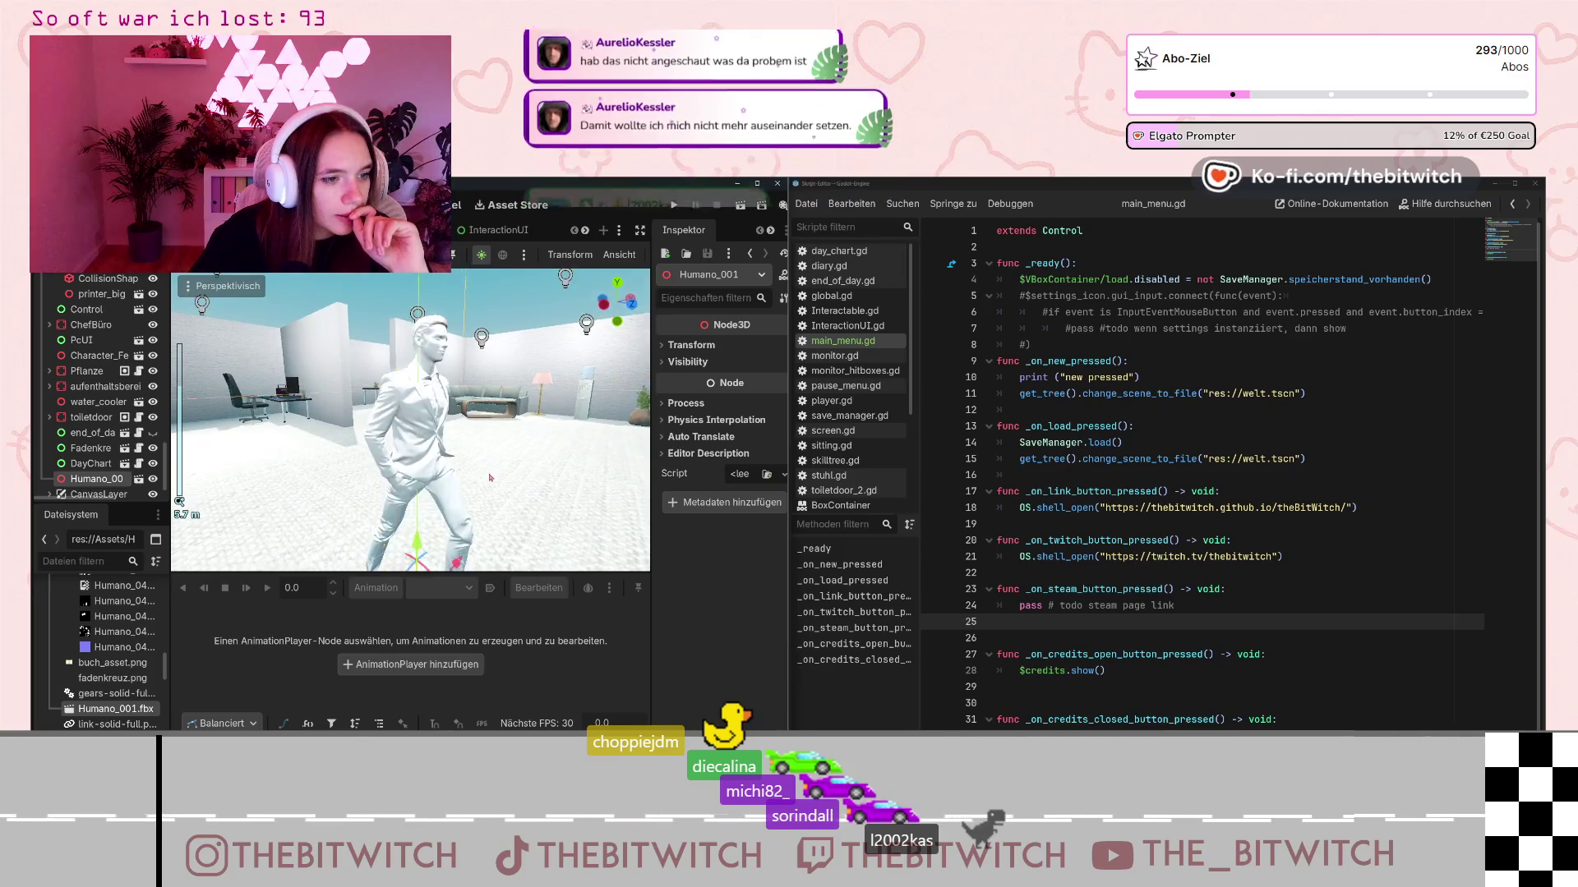
{"action": "scroll", "coordinate": [504, 454], "scroll_direction": "down", "scroll_amount": 2}
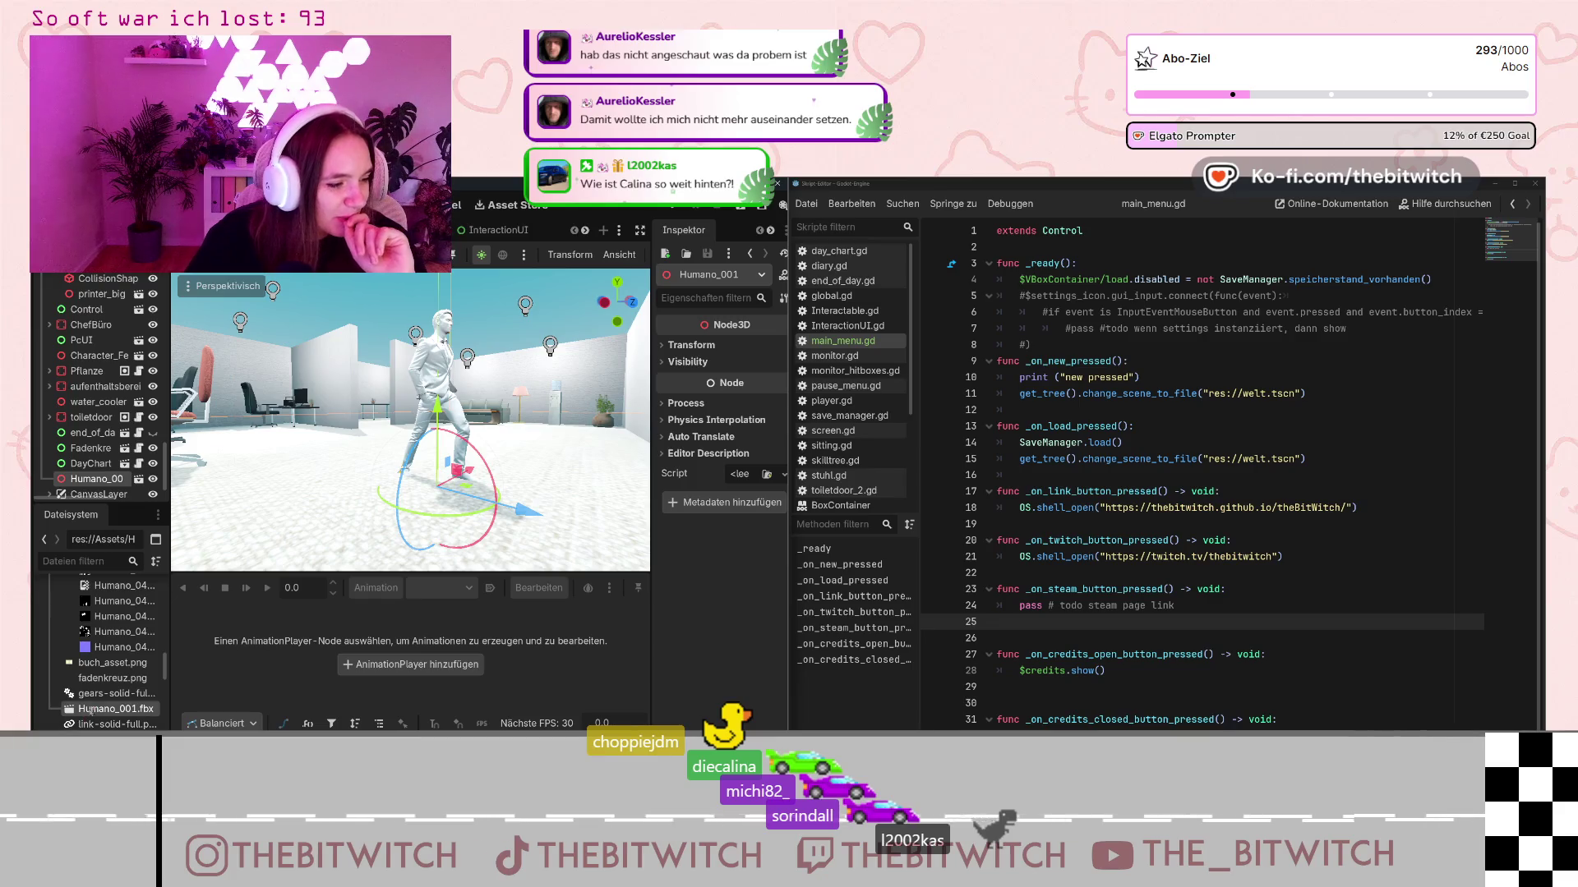
{"action": "scroll", "coordinate": [90, 682], "scroll_direction": "up", "scroll_amount": 5}
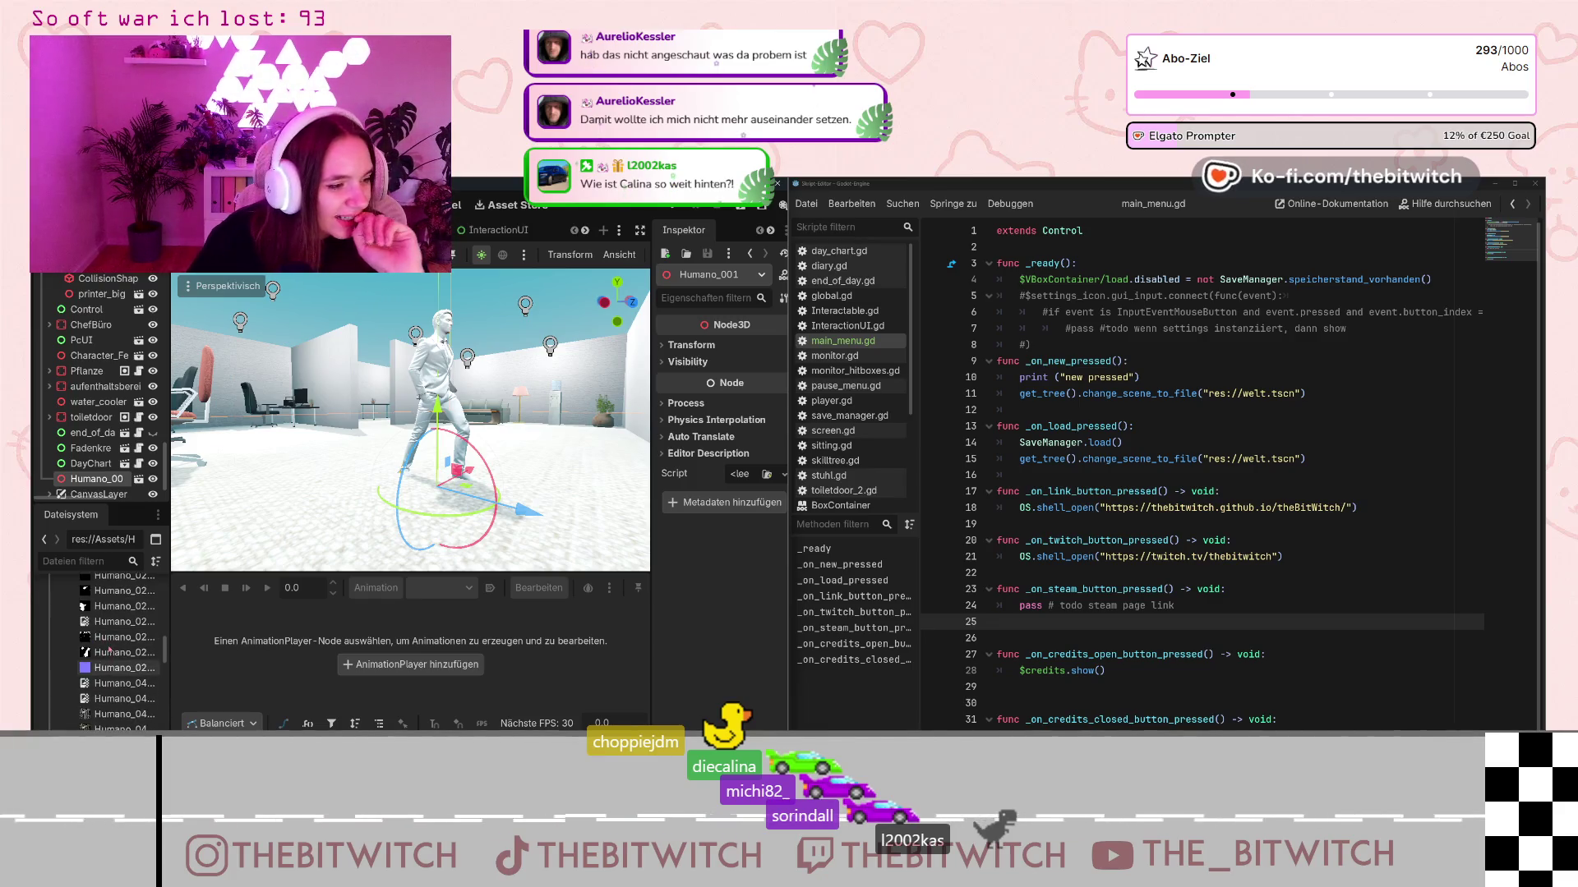
{"action": "scroll", "coordinate": [109, 649], "scroll_direction": "up", "scroll_amount": 3}
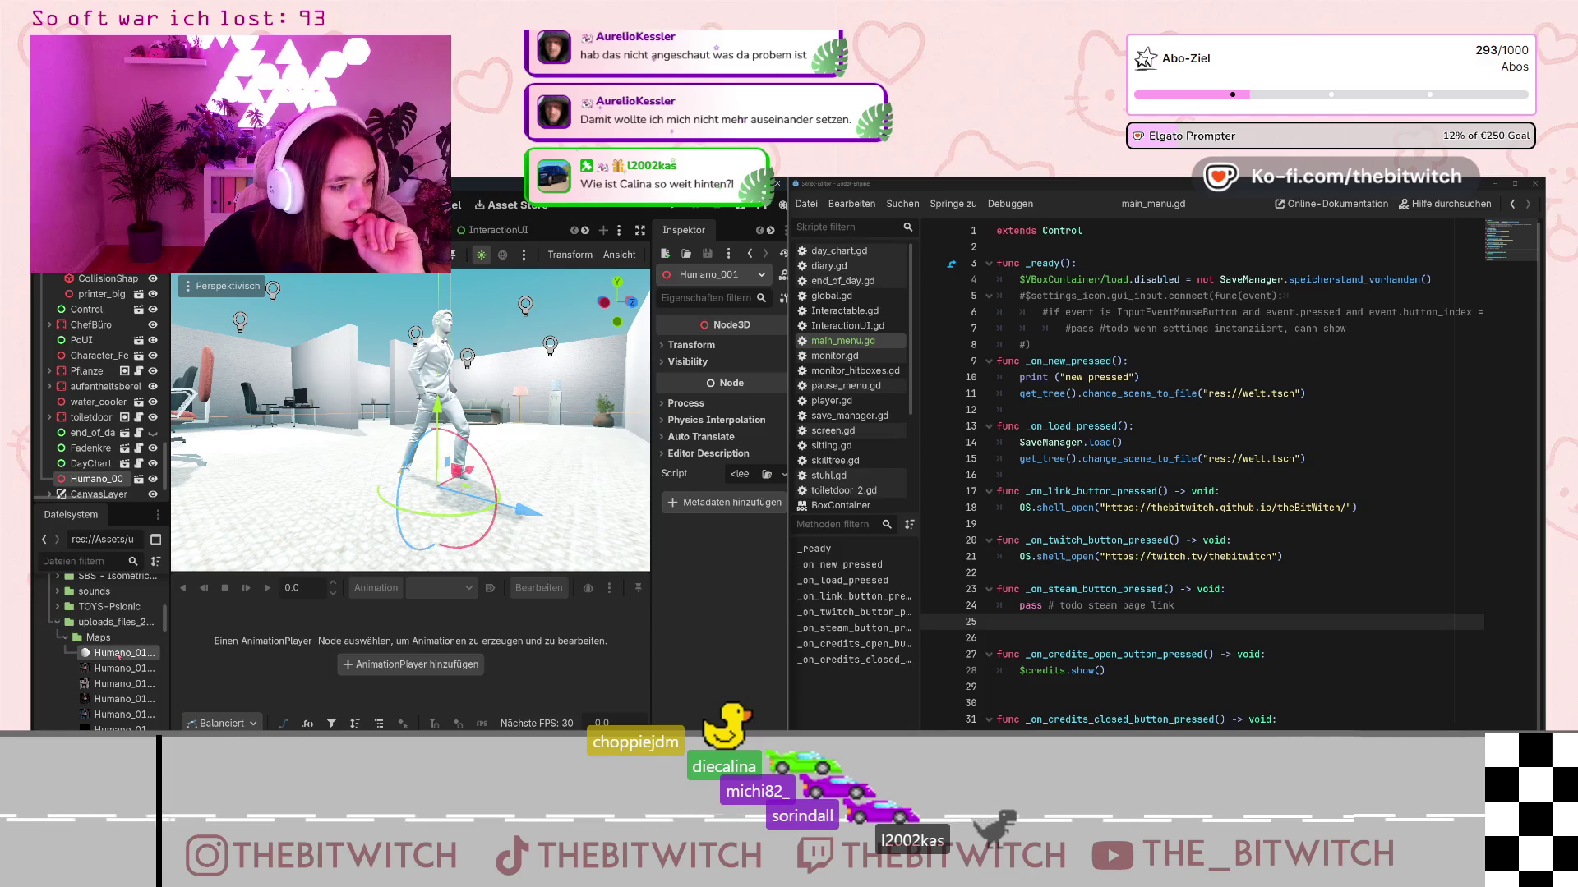
- Assign the diffuse texture to the Humano_01 material's Albedo texture
{"action": "left_click", "coordinate": [120, 655]}
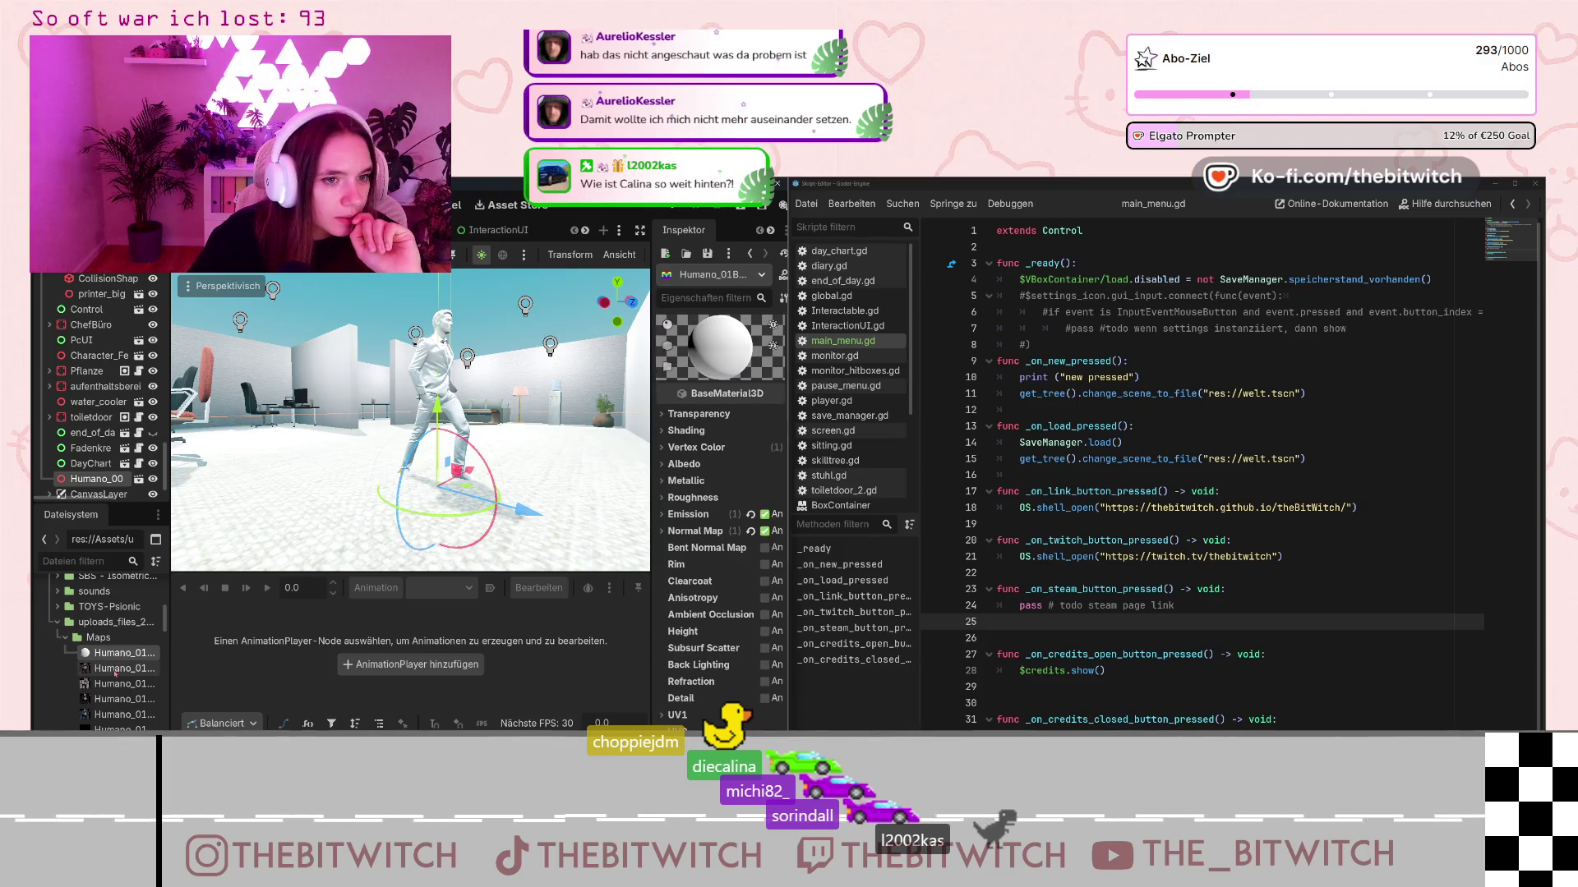
{"action": "left_click", "coordinate": [668, 463]}
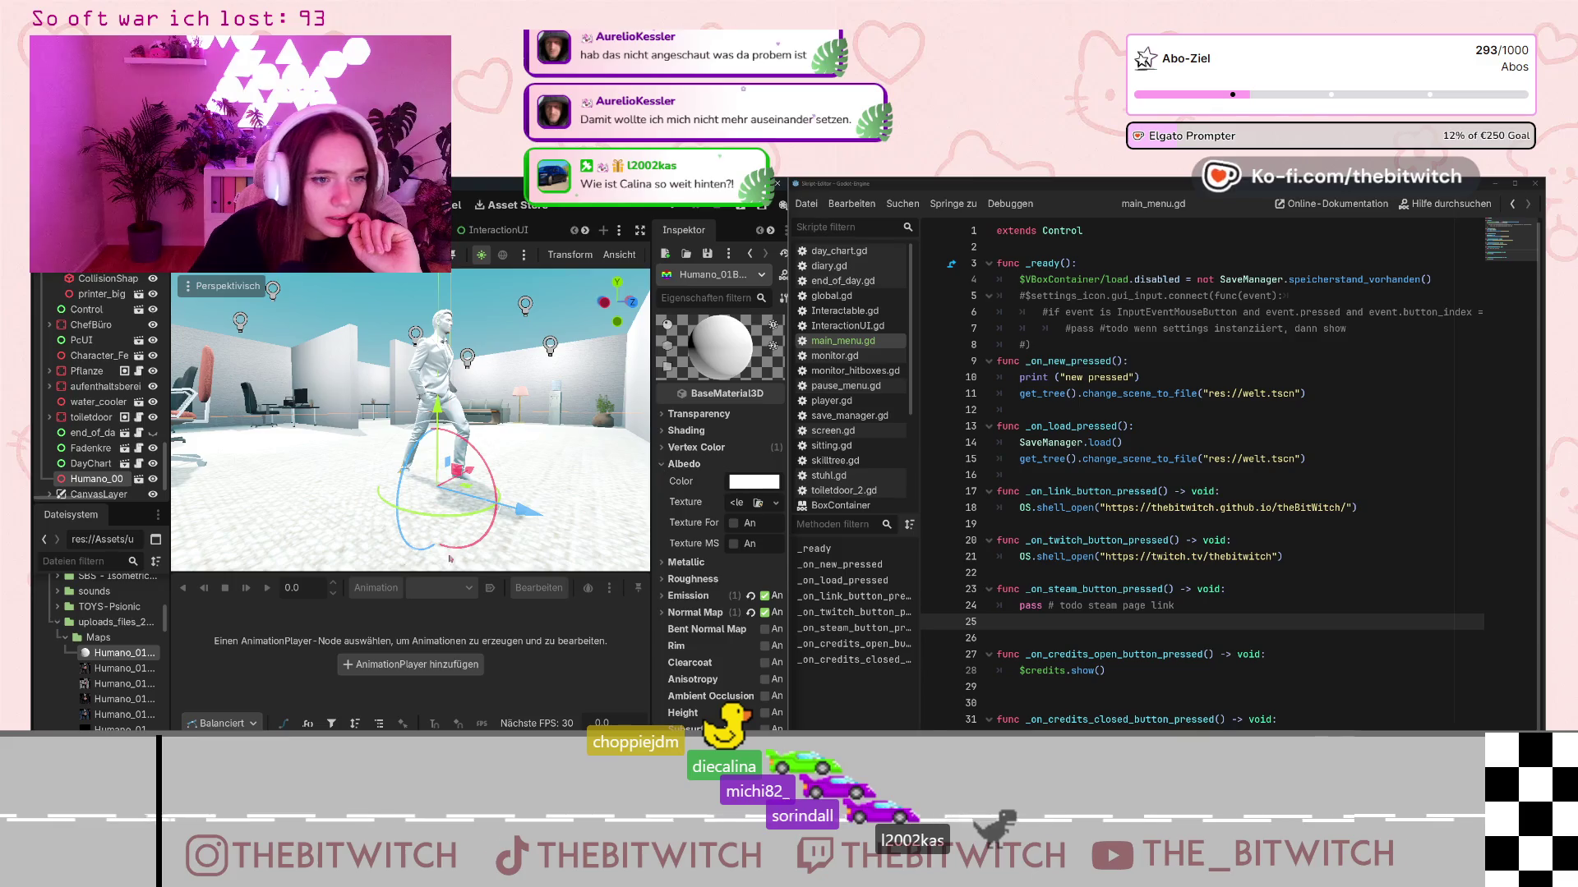
{"action": "left_click_drag", "start_coordinate": [120, 684], "coordinate": [755, 502]}
{"action": "scroll", "coordinate": [555, 306], "scroll_direction": "up", "scroll_amount": 5}
{"action": "scroll", "coordinate": [554, 306], "scroll_direction": "down", "scroll_amount": 3}
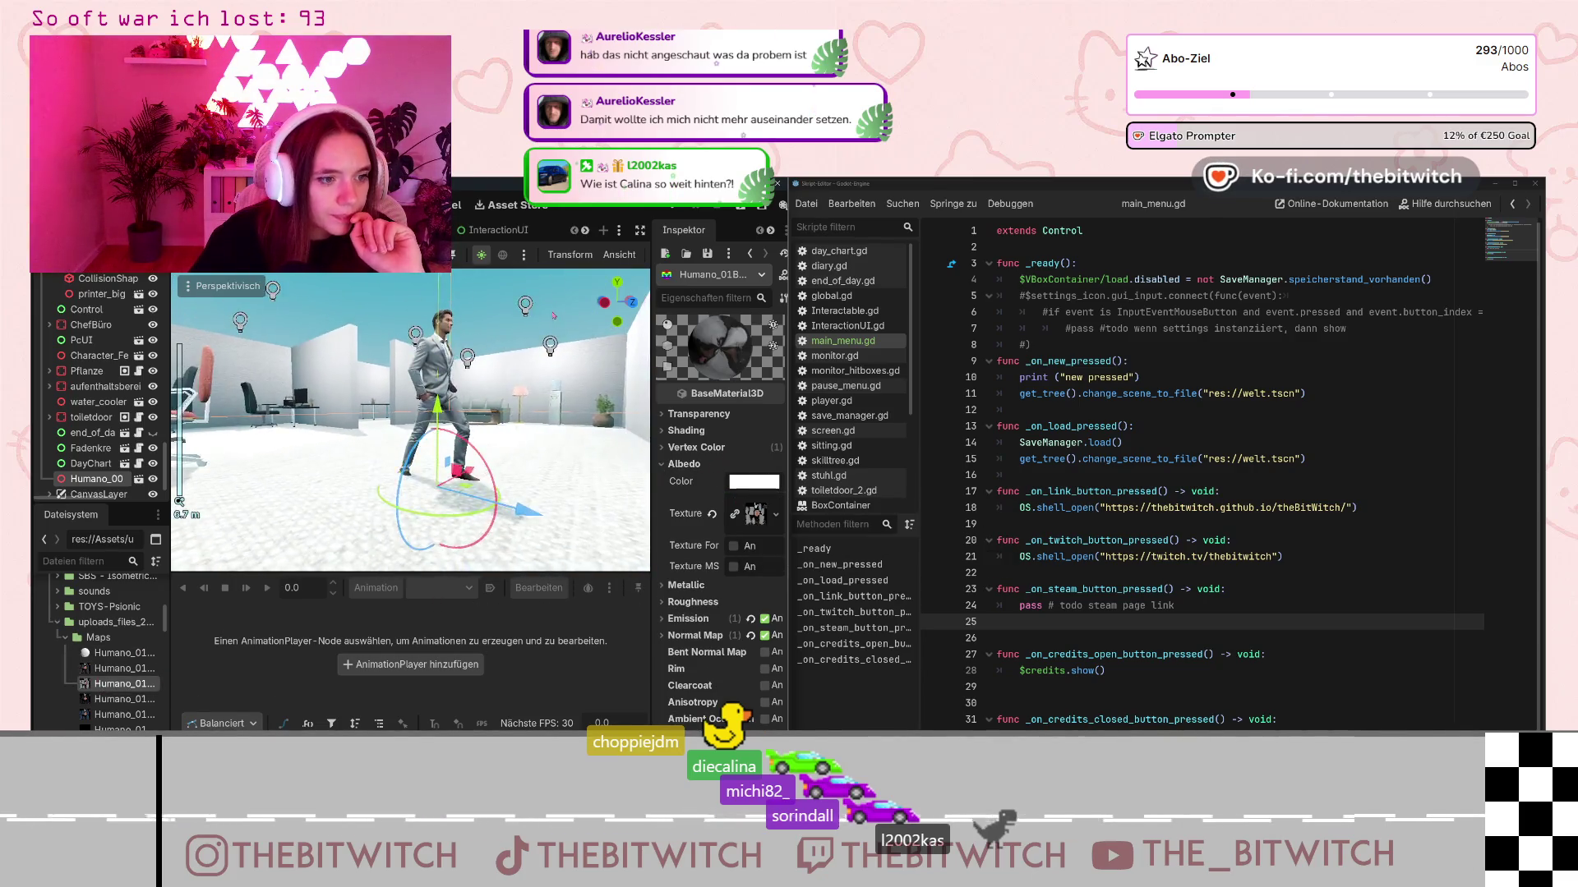
{"action": "scroll", "coordinate": [506, 337], "scroll_direction": "down", "scroll_amount": 5}
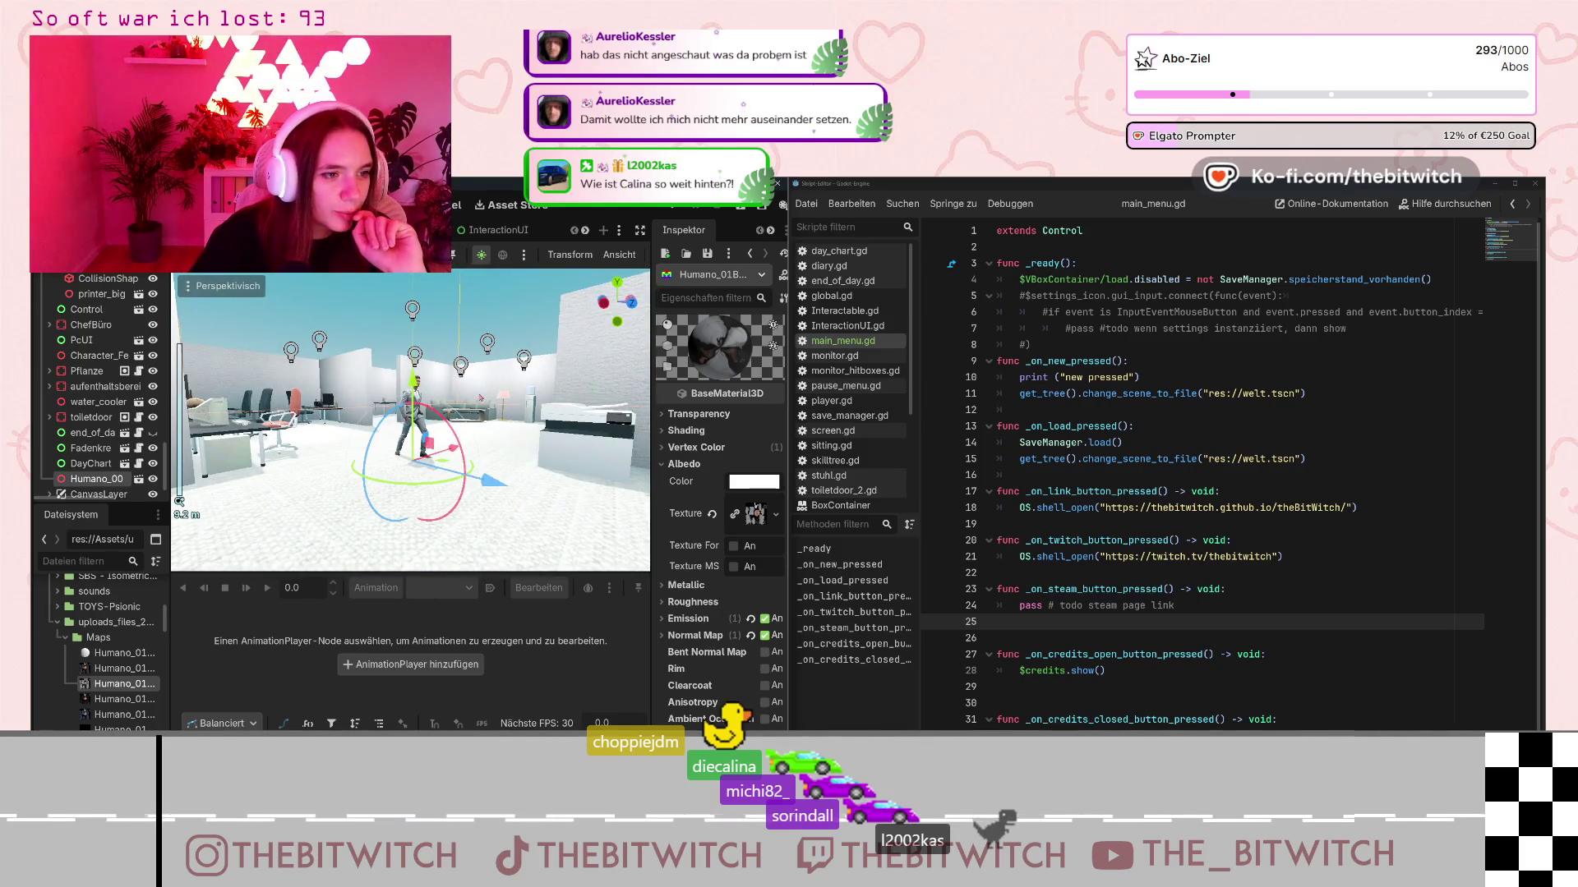
{"action": "scroll", "coordinate": [513, 341], "scroll_direction": "up", "scroll_amount": 2}
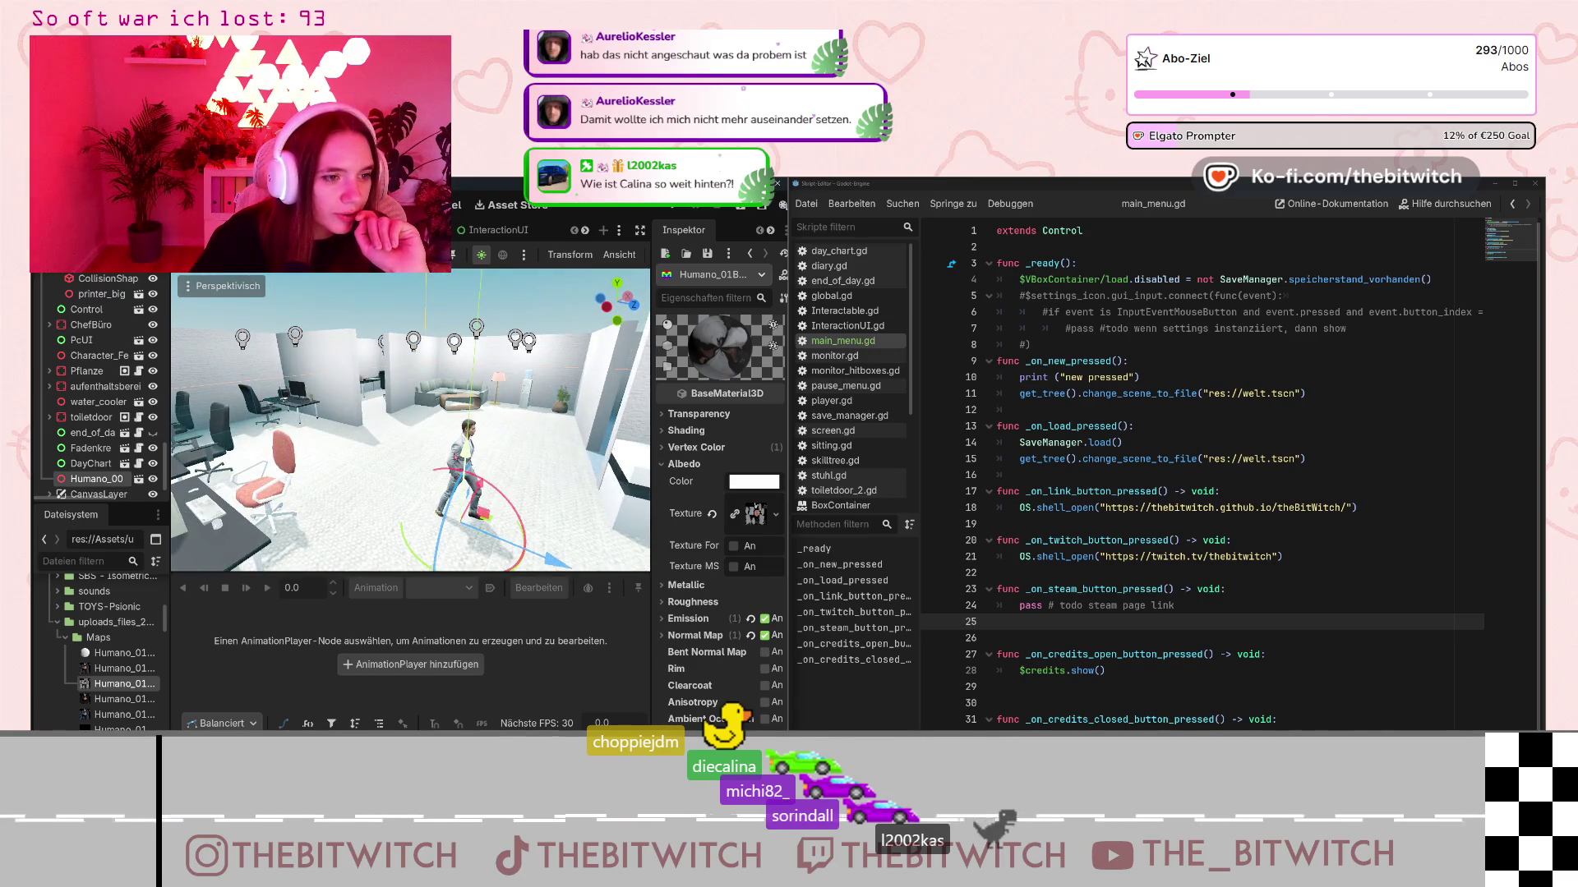
- Check Humano_001's transform and nudge the businessman model slightly upward
{"action": "left_click", "coordinate": [90, 479]}
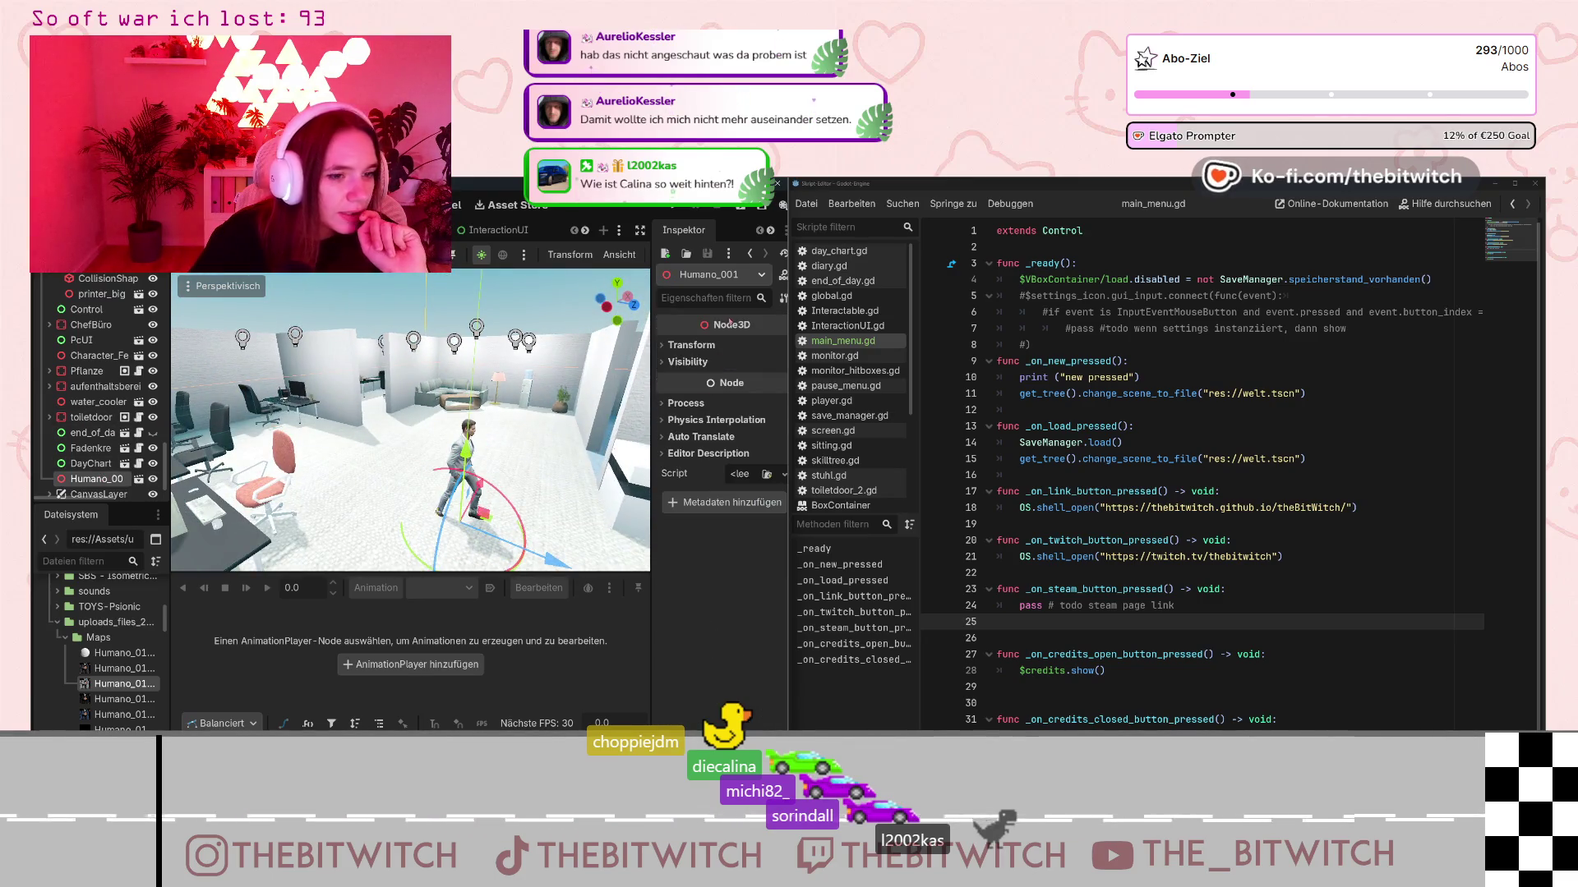
{"action": "left_click", "coordinate": [686, 462]}
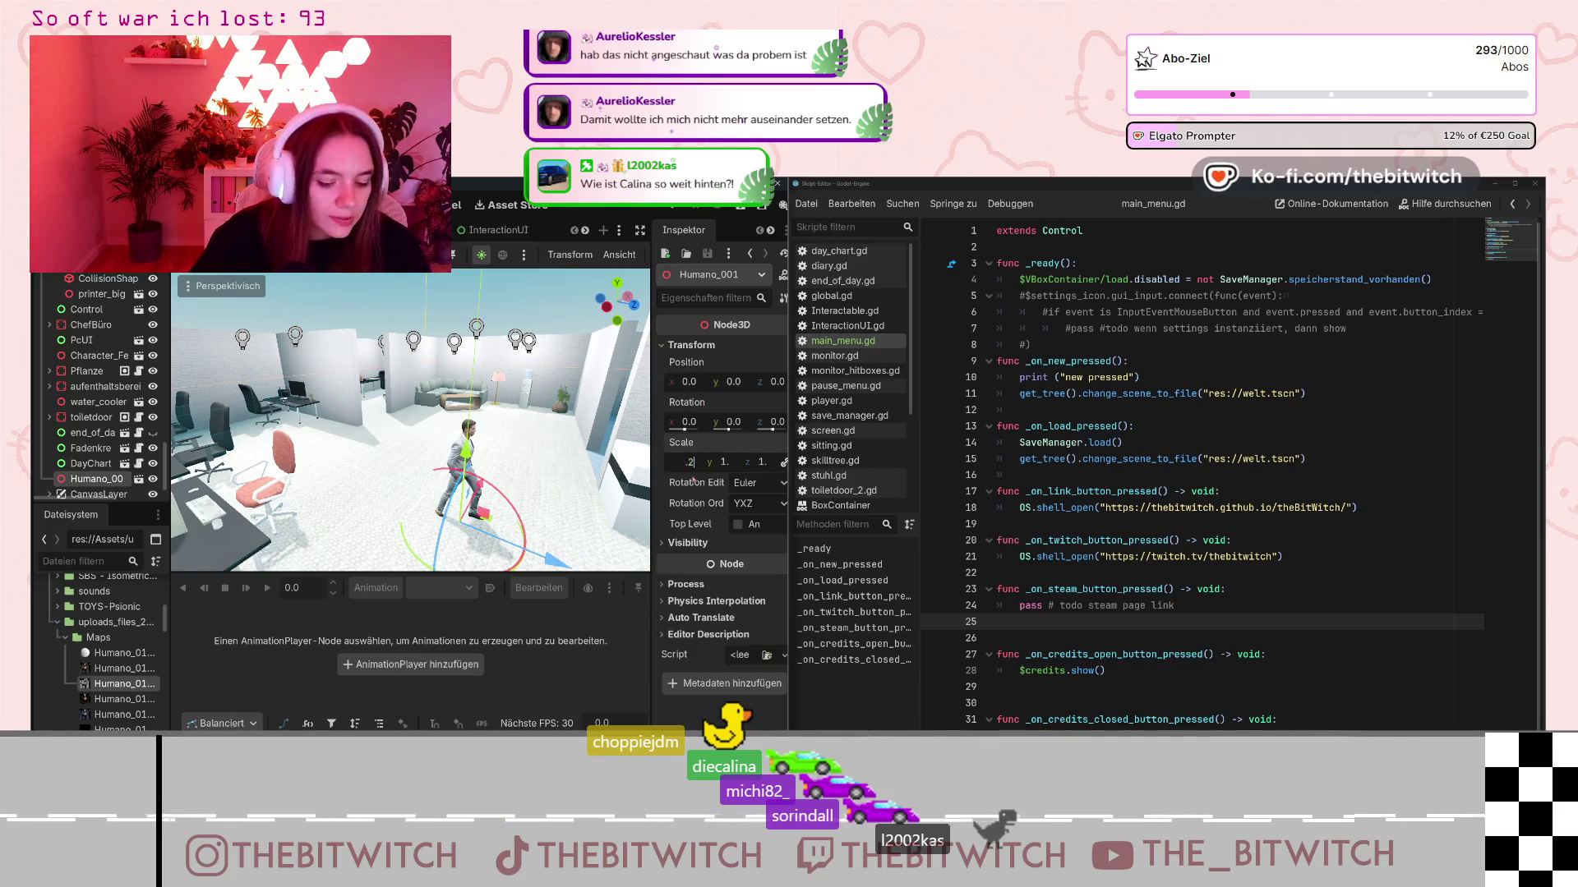
{"action": "scroll", "coordinate": [608, 476], "scroll_direction": "up", "scroll_amount": 2}
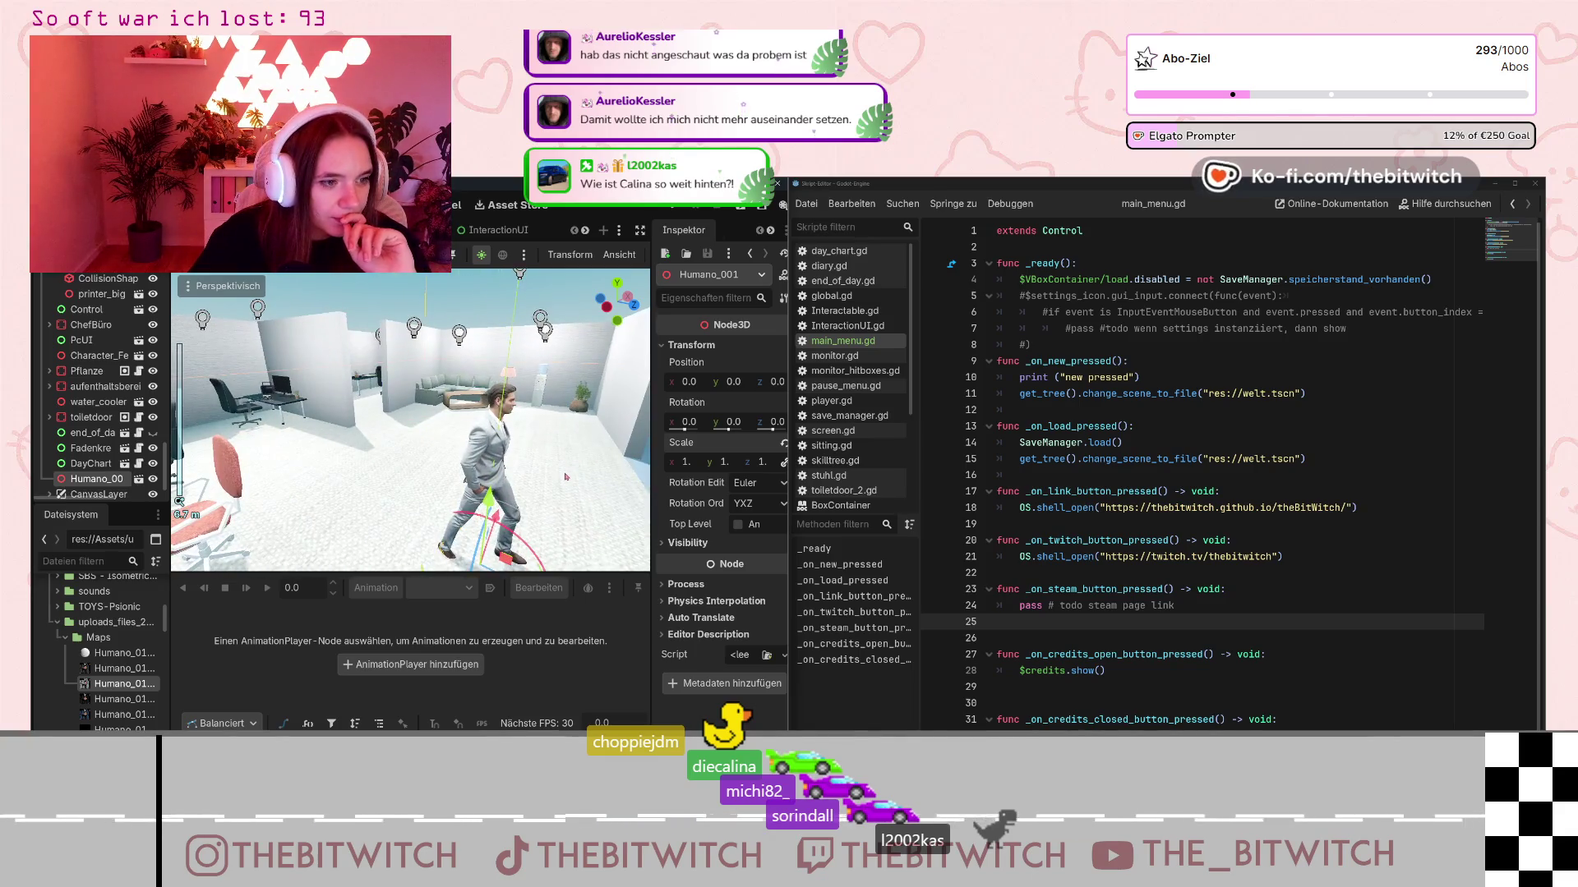
{"action": "scroll", "coordinate": [565, 477], "scroll_direction": "up", "scroll_amount": 4}
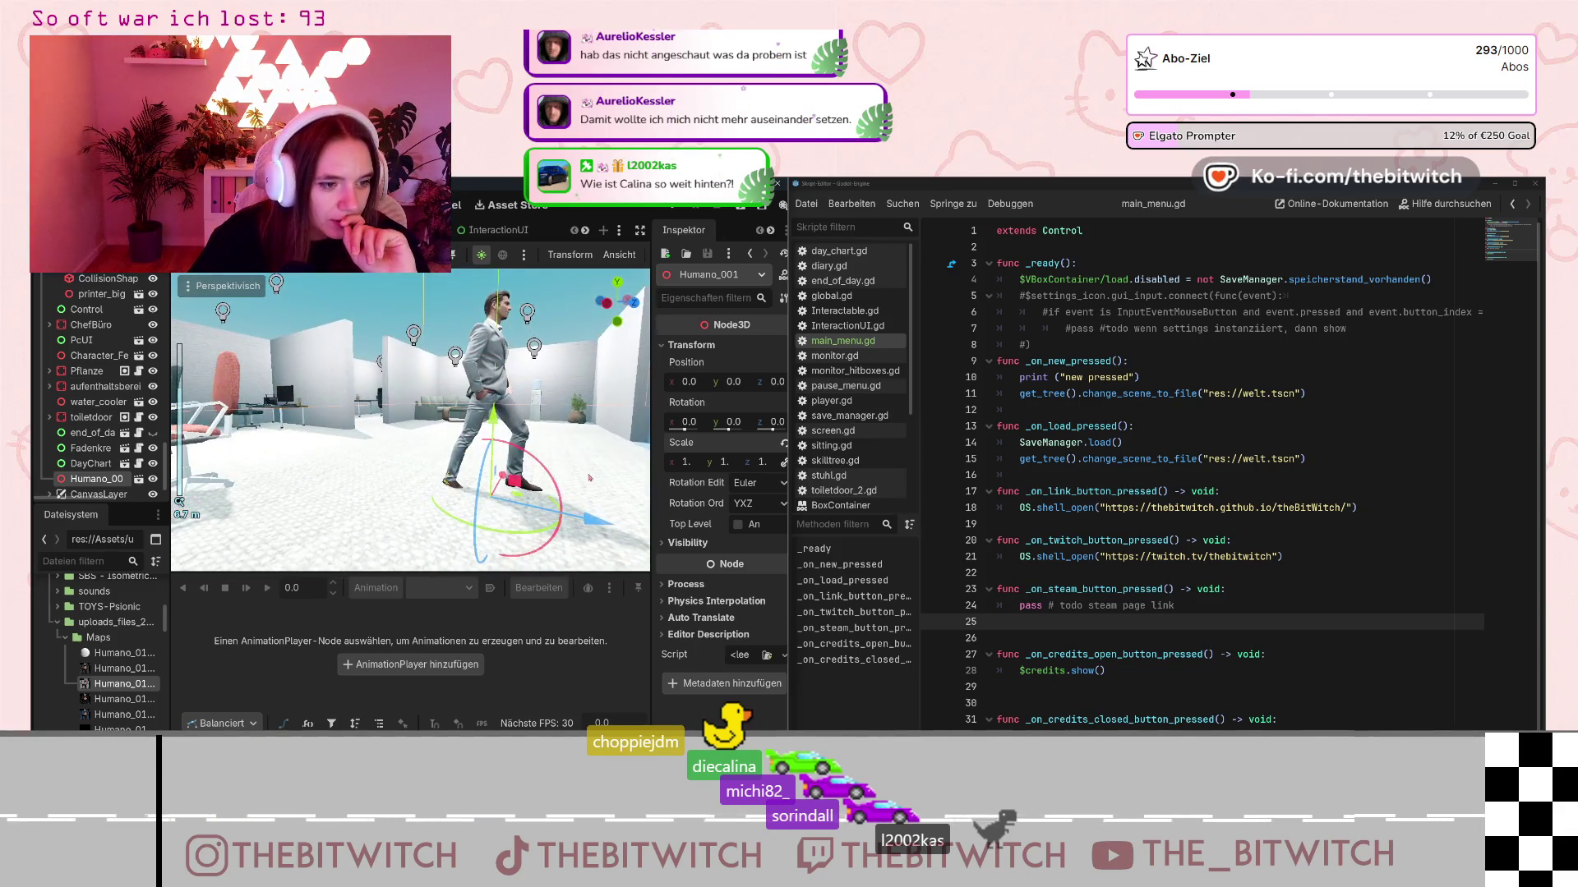
{"action": "scroll", "coordinate": [535, 453], "scroll_direction": "down", "scroll_amount": 2}
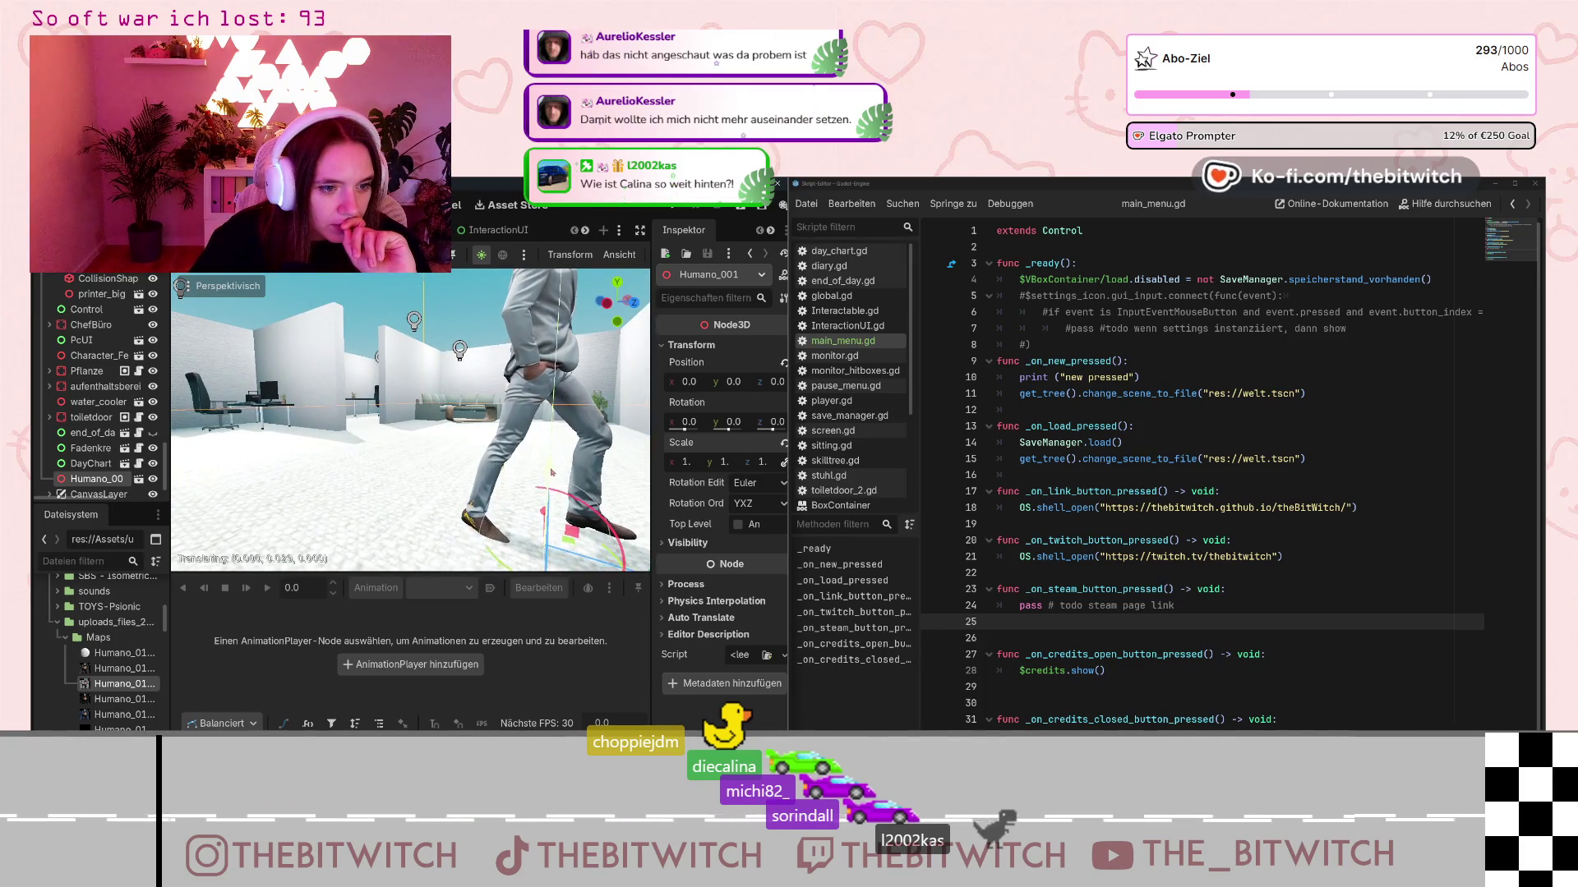
{"action": "left_click_drag", "start_coordinate": [552, 477], "coordinate": [552, 479]}
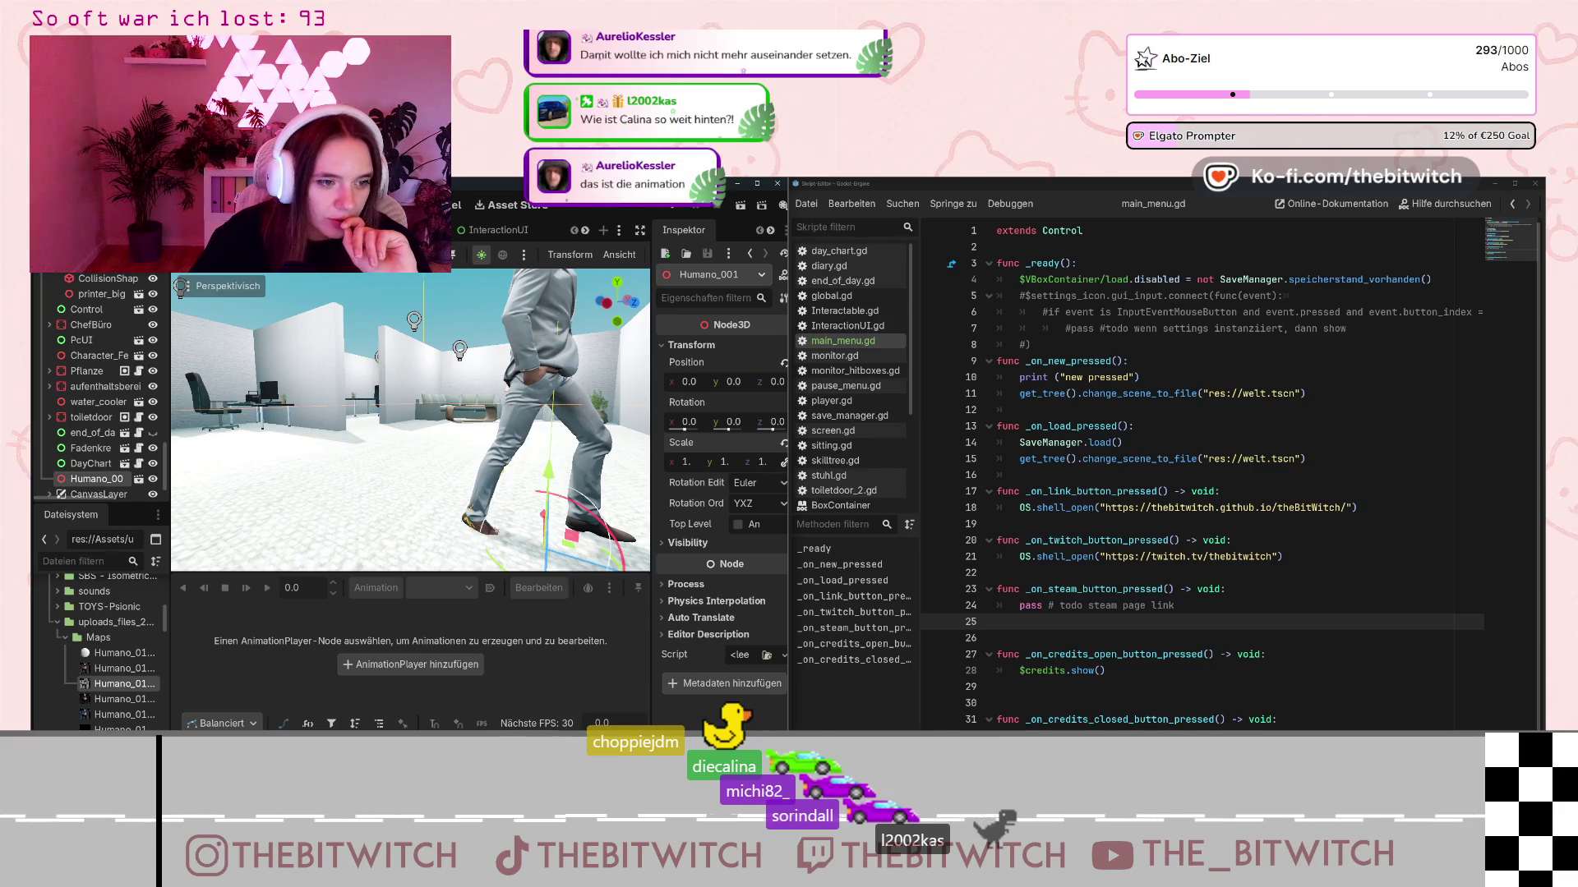
{"action": "scroll", "coordinate": [580, 473], "scroll_direction": "down", "scroll_amount": 5}
{"action": "scroll", "coordinate": [575, 479], "scroll_direction": "up", "scroll_amount": 2}
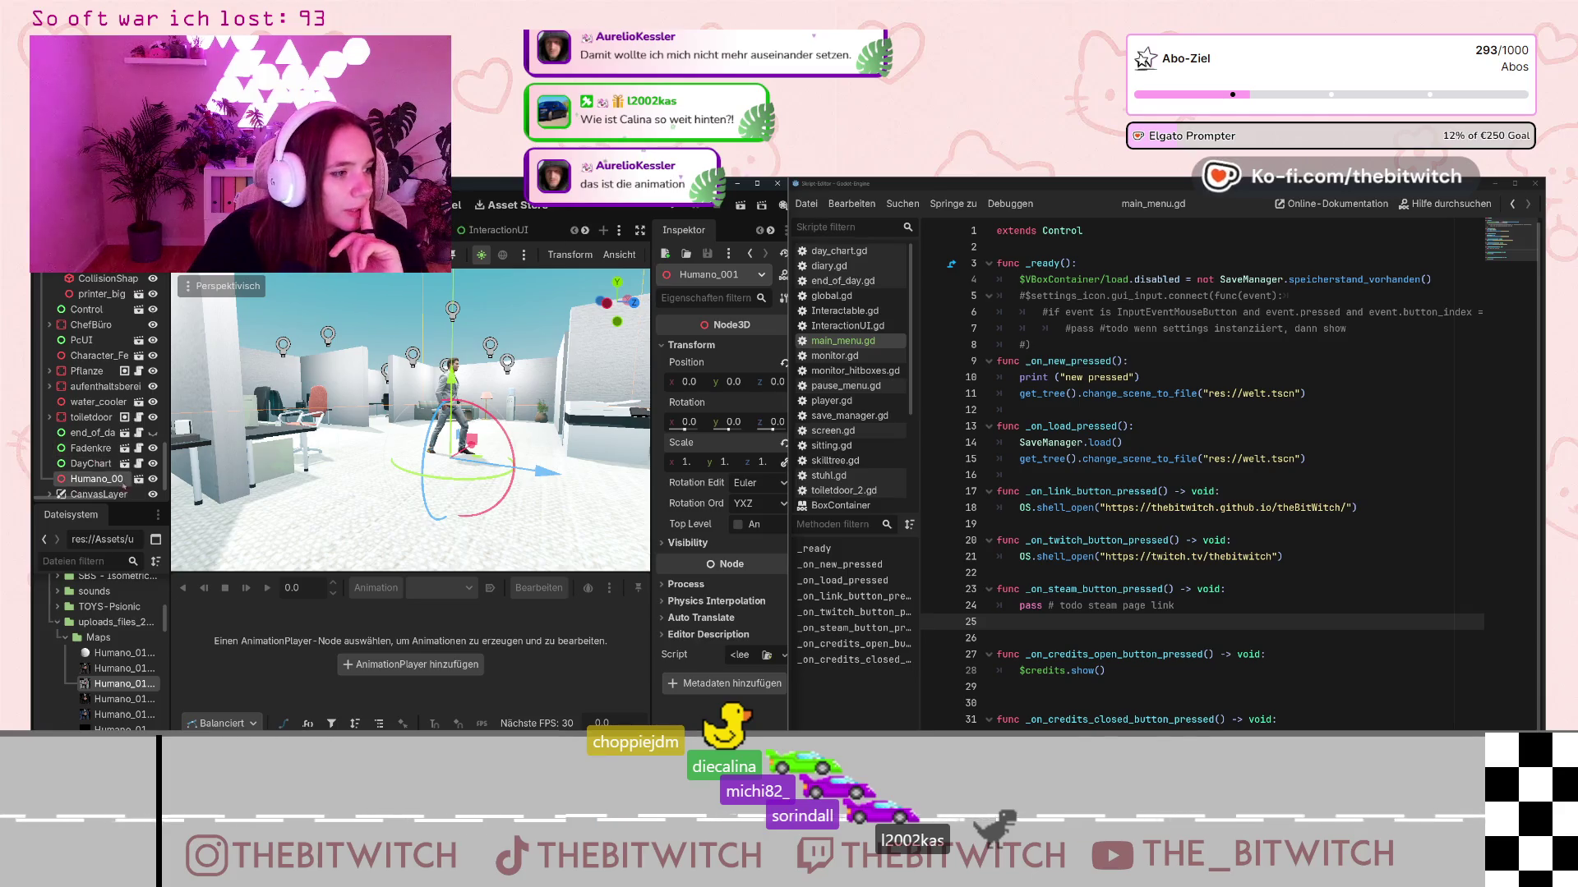
{"action": "left_click", "coordinate": [137, 480]}
- Create a new inherited scene from Humano_001.fbx and play its AnimationPlayer animation from the start
{"action": "left_click", "coordinate": [631, 543]}
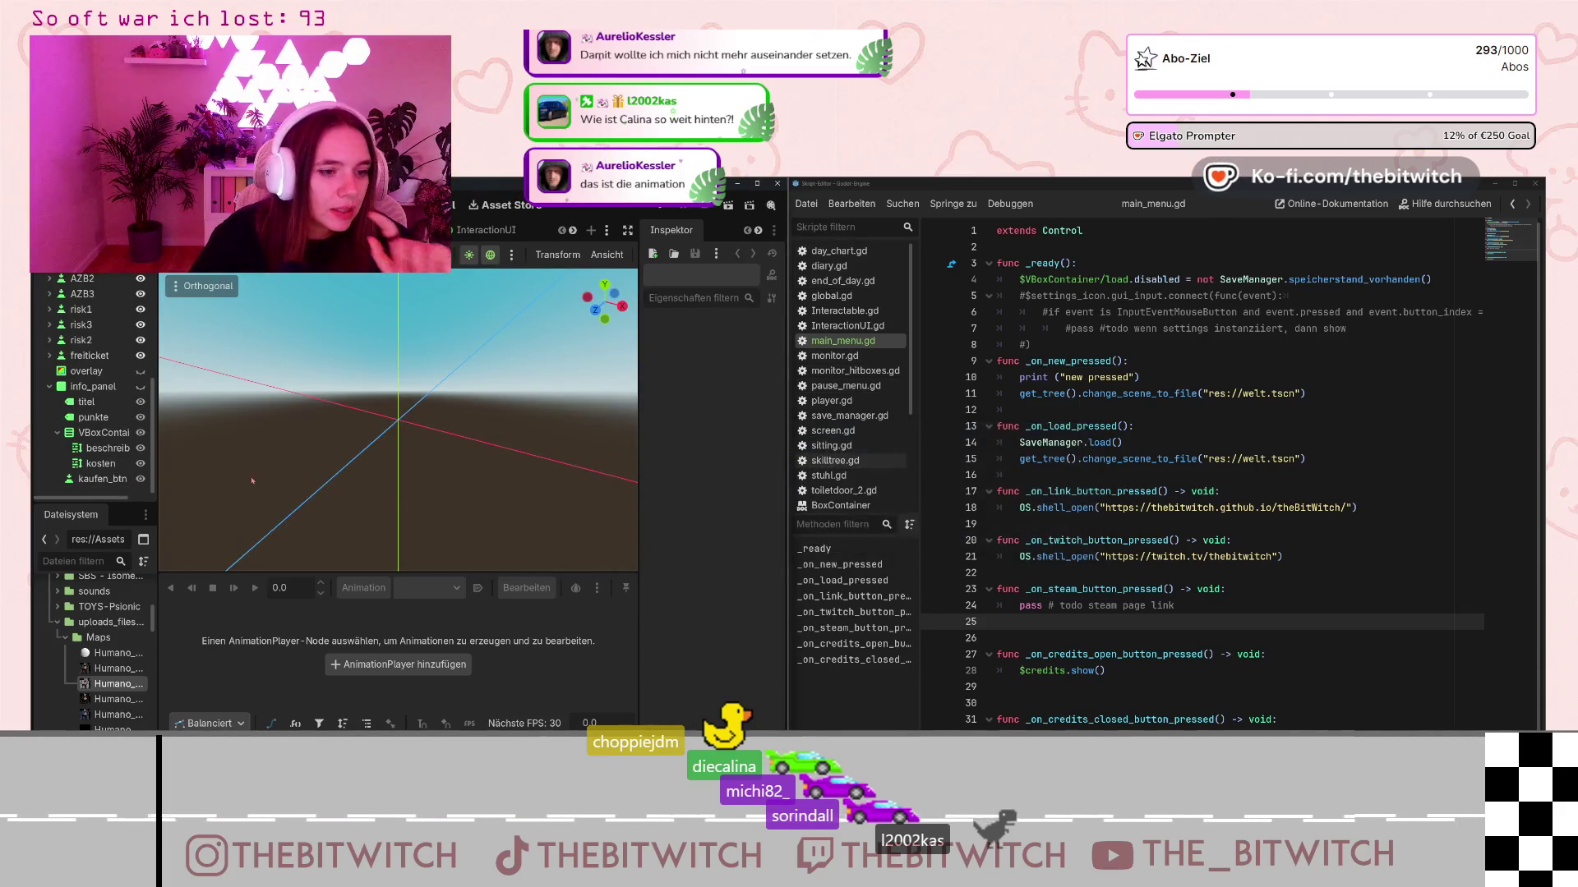
{"action": "scroll", "coordinate": [398, 419], "scroll_direction": "up", "scroll_amount": 3}
{"action": "left_click", "coordinate": [100, 345]}
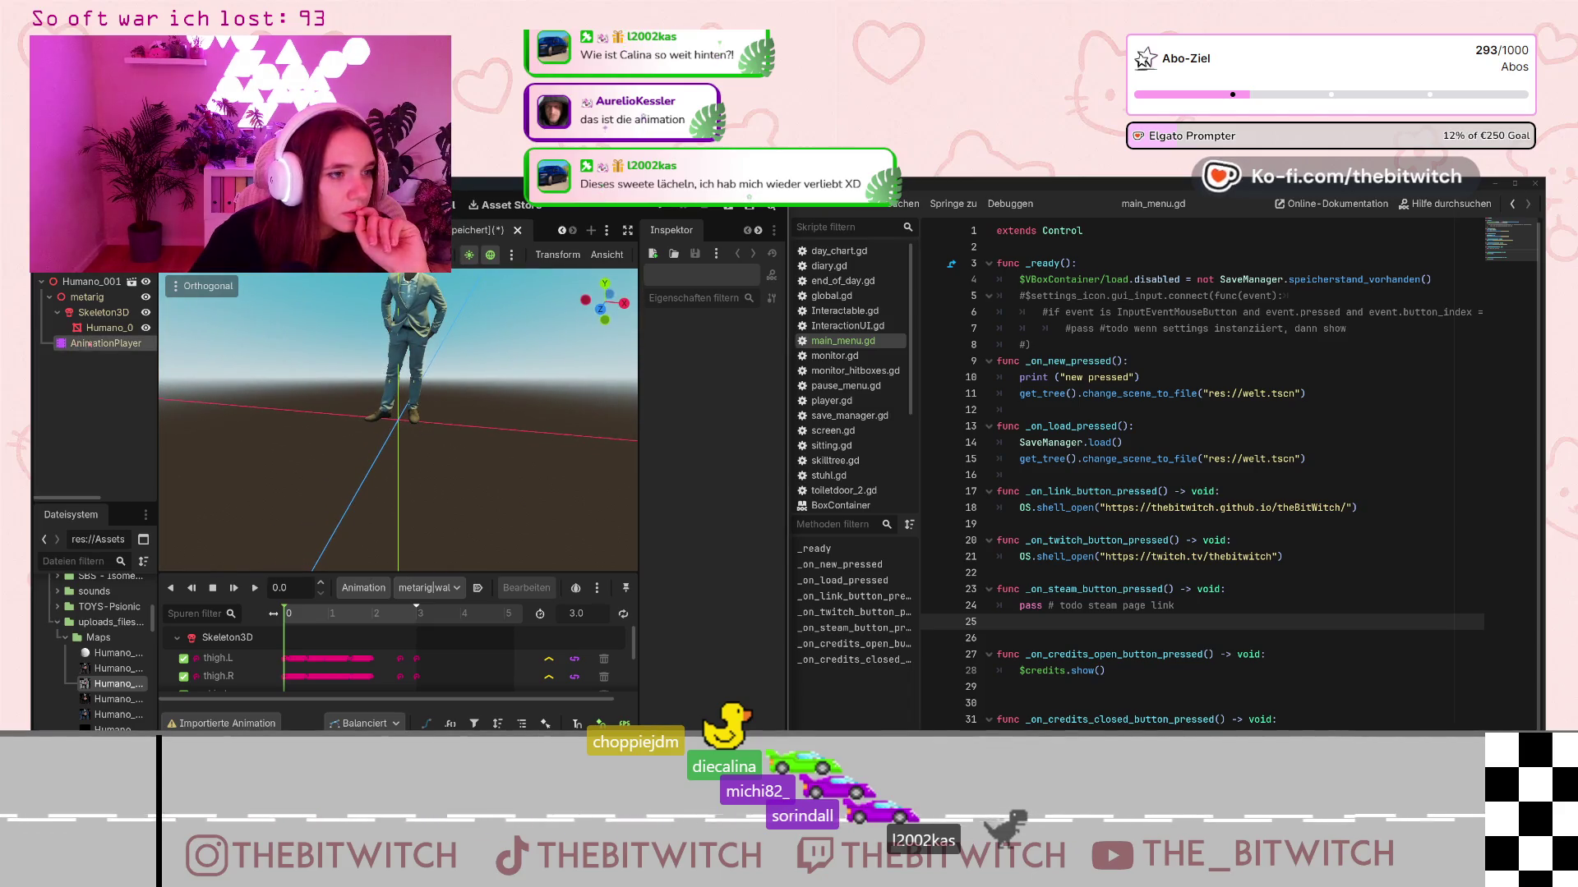
{"action": "scroll", "coordinate": [292, 653], "scroll_direction": "down", "scroll_amount": 2}
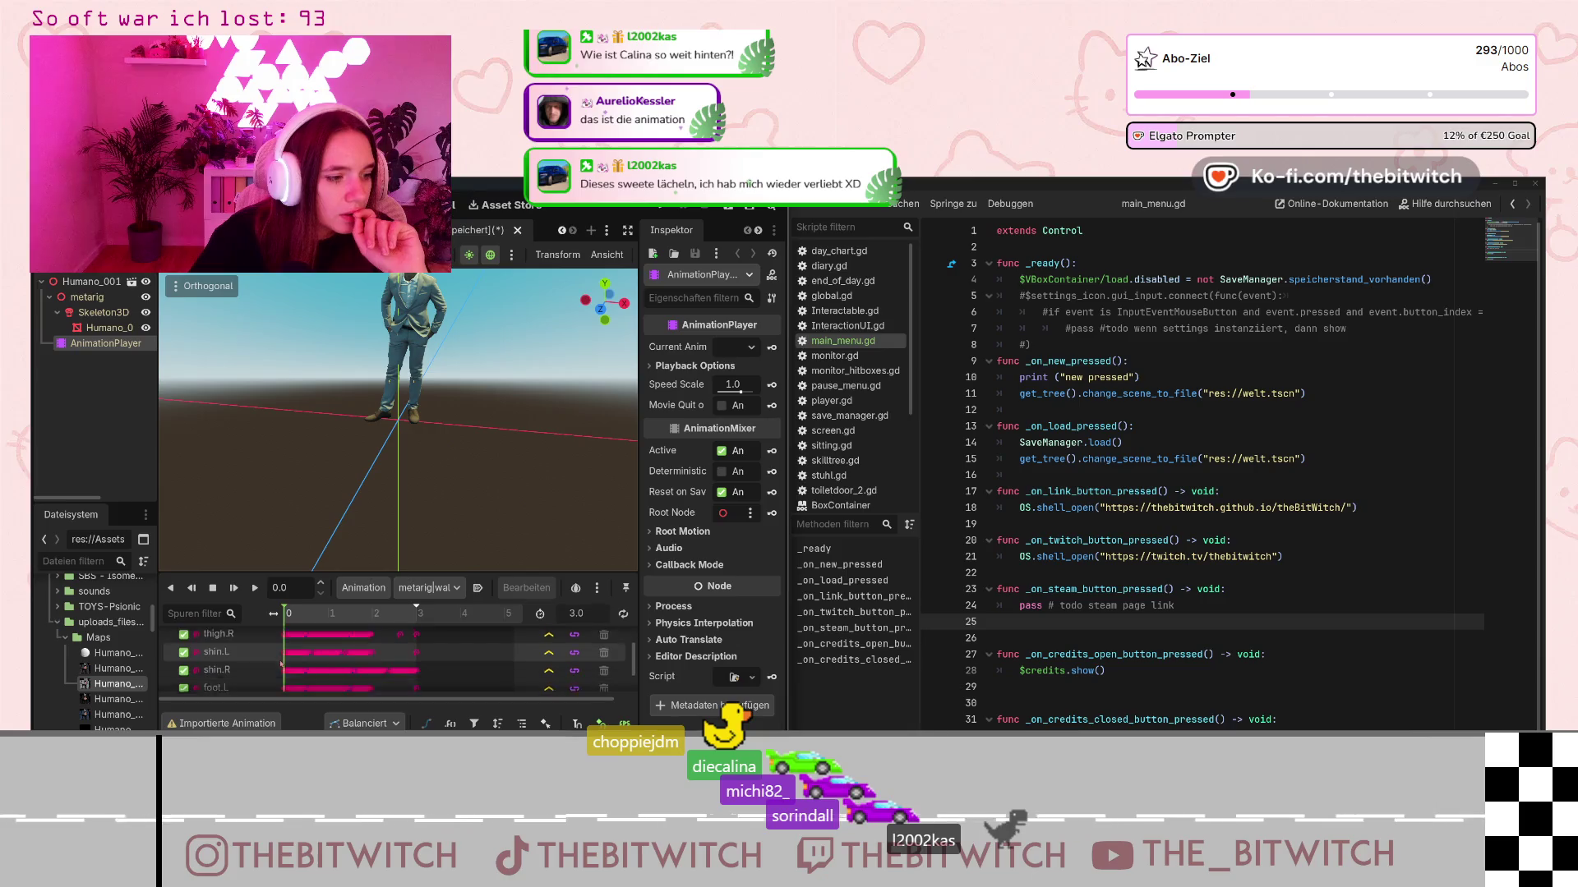
{"action": "left_click", "coordinate": [256, 589]}
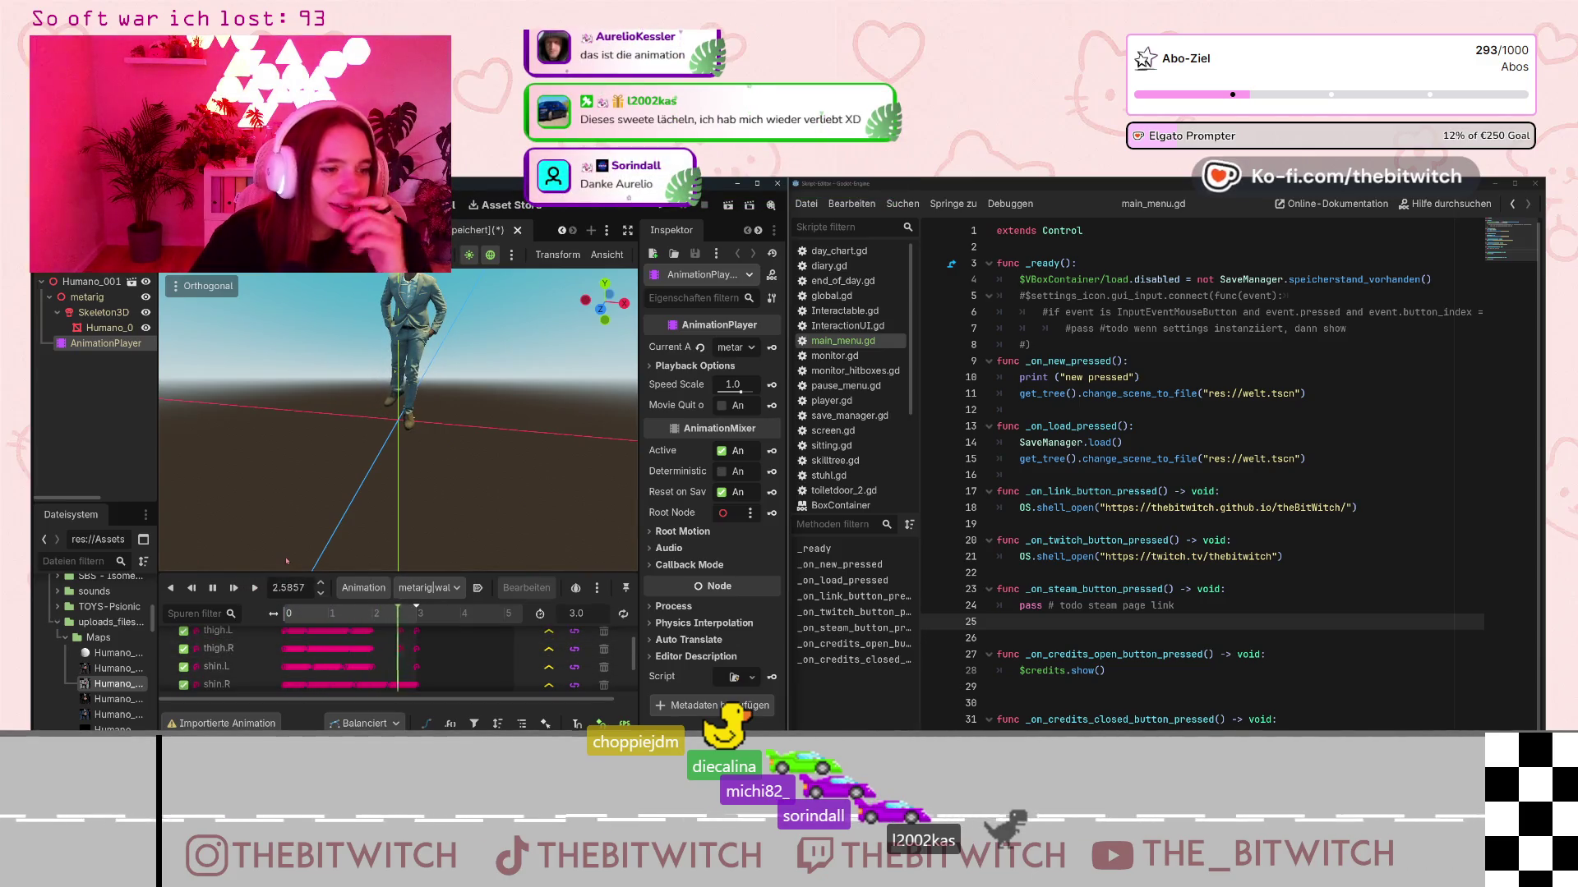
{"action": "left_click", "coordinate": [235, 589]}
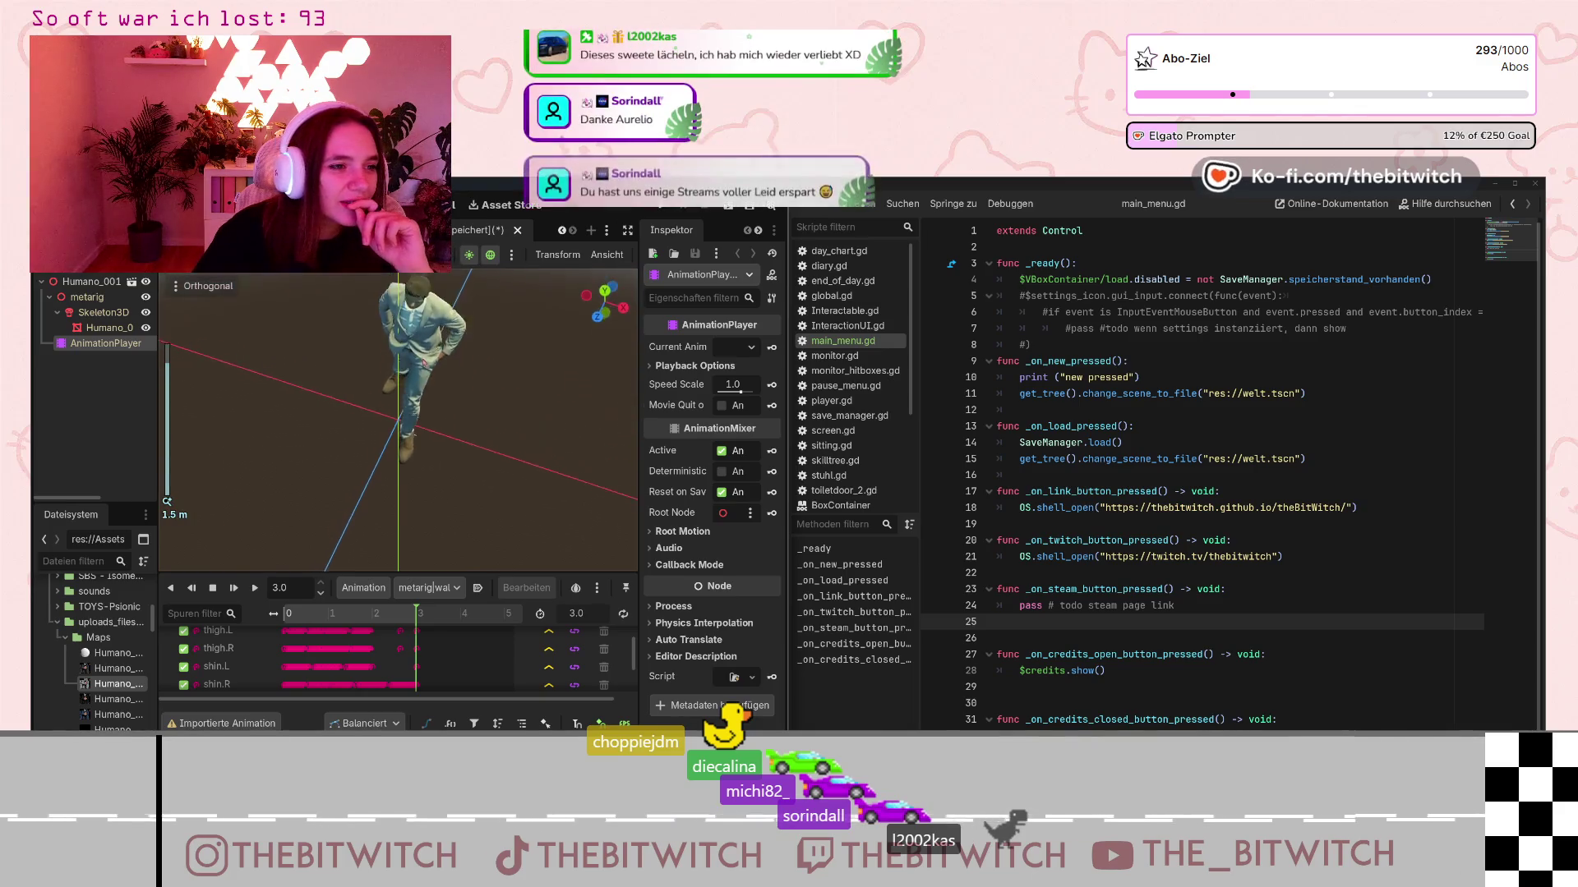
{"action": "scroll", "coordinate": [483, 543], "scroll_direction": "up", "scroll_amount": 3}
{"action": "left_click_drag", "start_coordinate": [482, 543], "coordinate": [537, 359]}
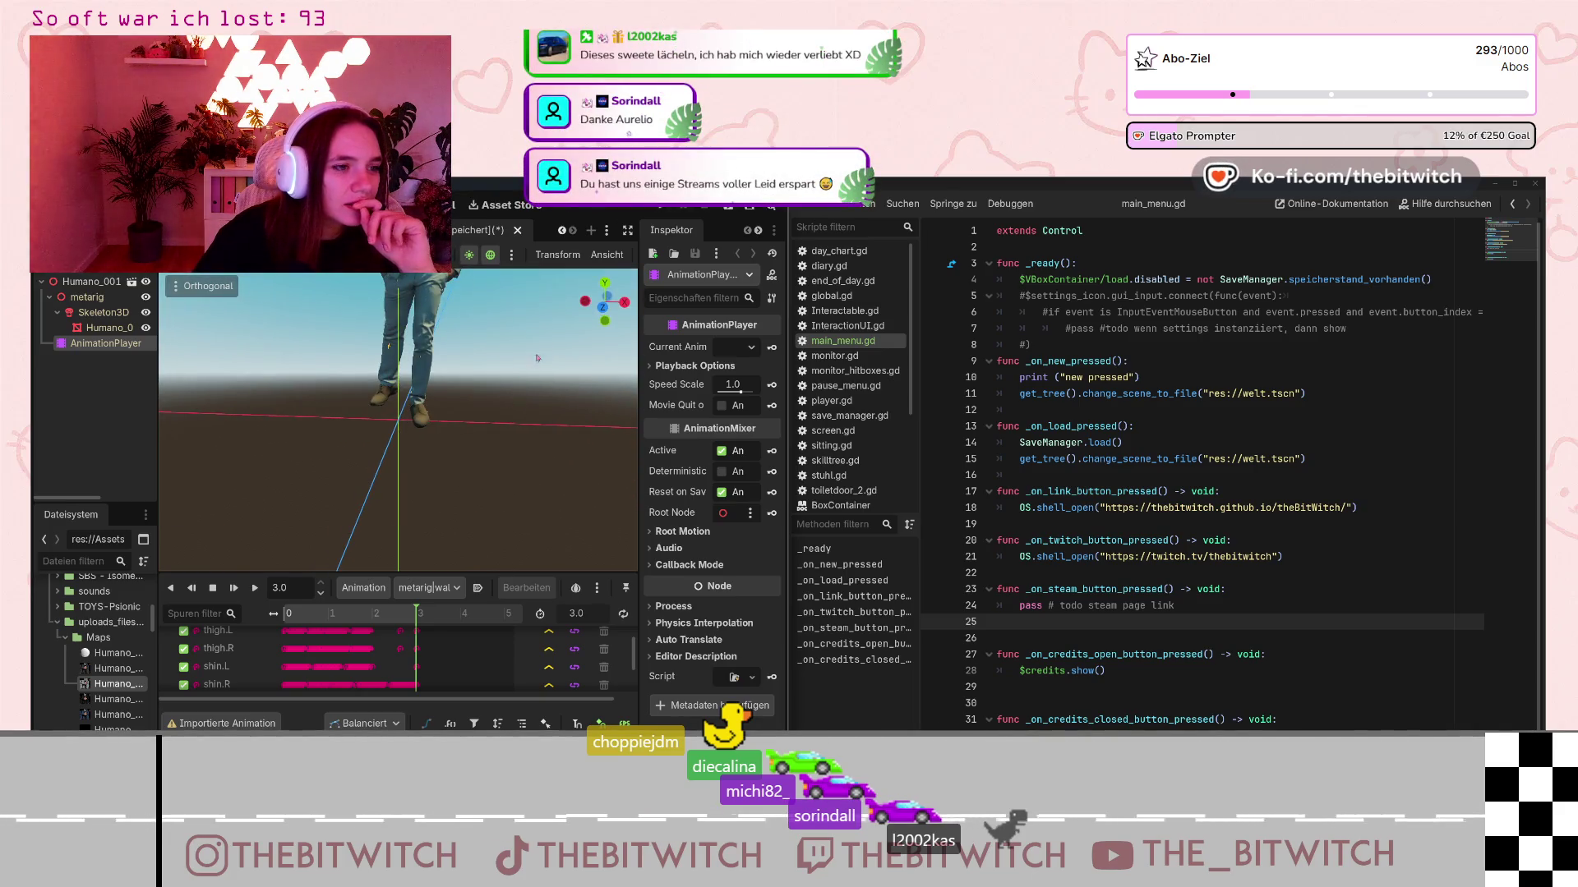
{"action": "left_click", "coordinate": [462, 413]}
{"action": "left_click_drag", "start_coordinate": [442, 379], "coordinate": [264, 283]}
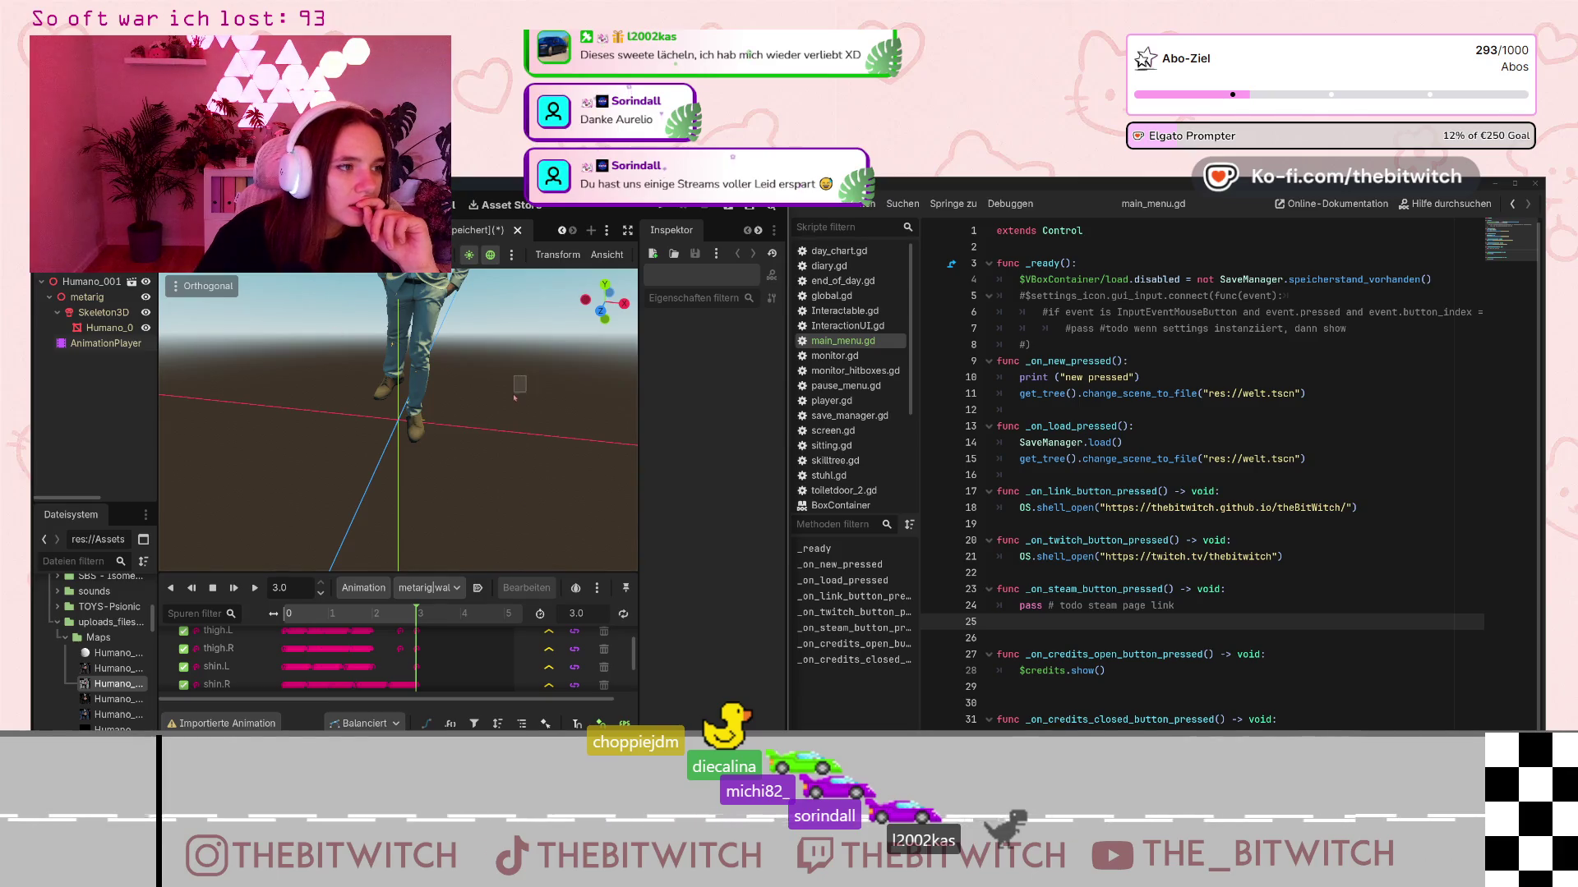
{"action": "scroll", "coordinate": [484, 332], "scroll_direction": "up", "scroll_amount": 6}
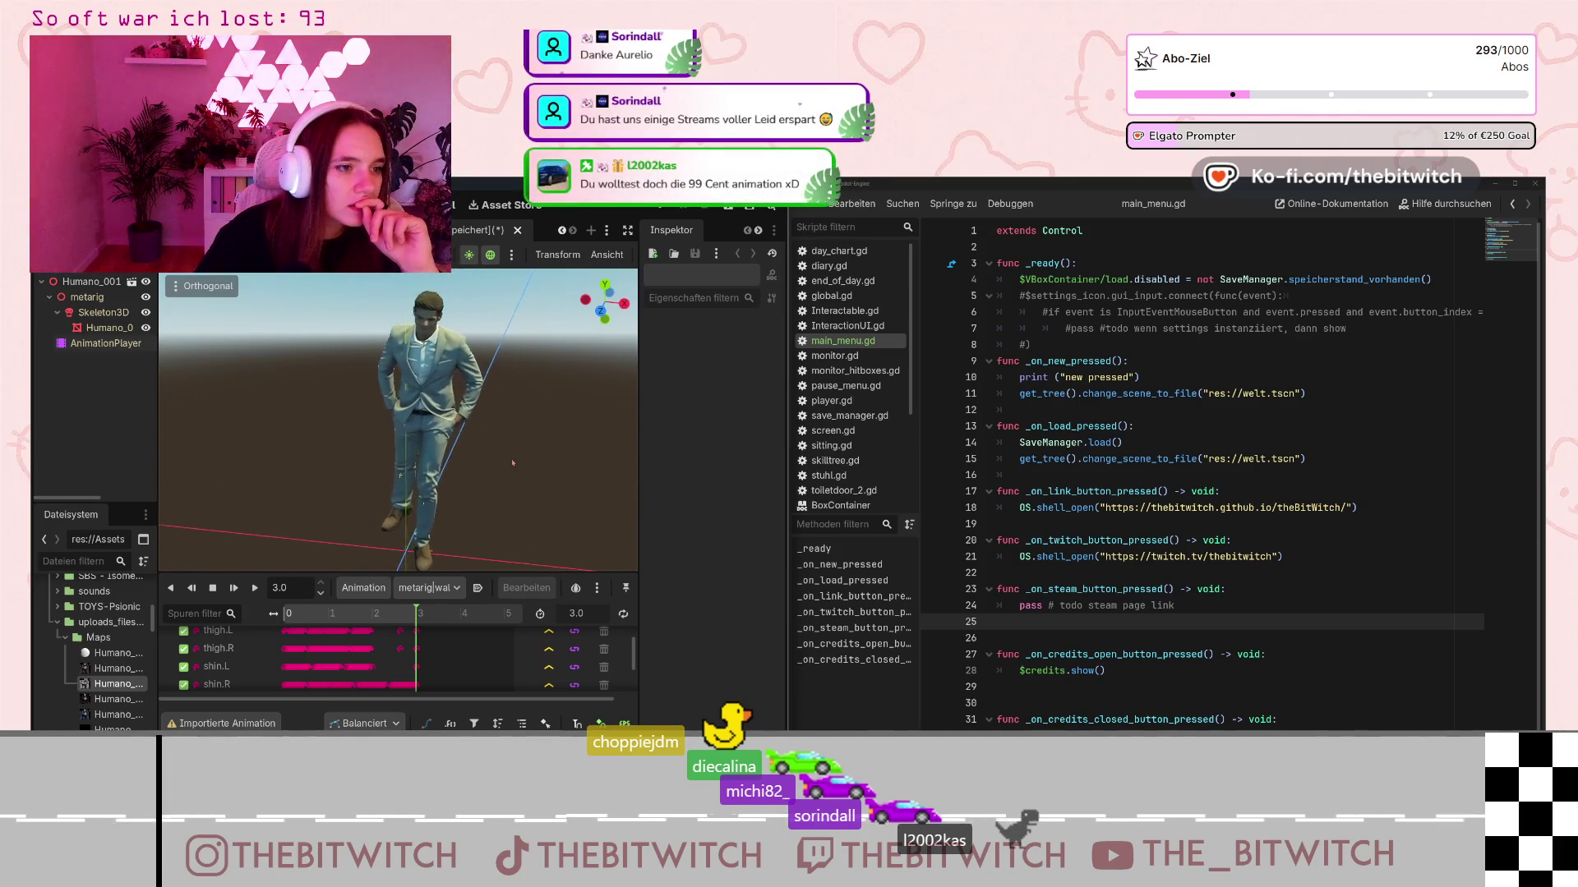
{"action": "scroll", "coordinate": [449, 347], "scroll_direction": "up", "scroll_amount": 7}
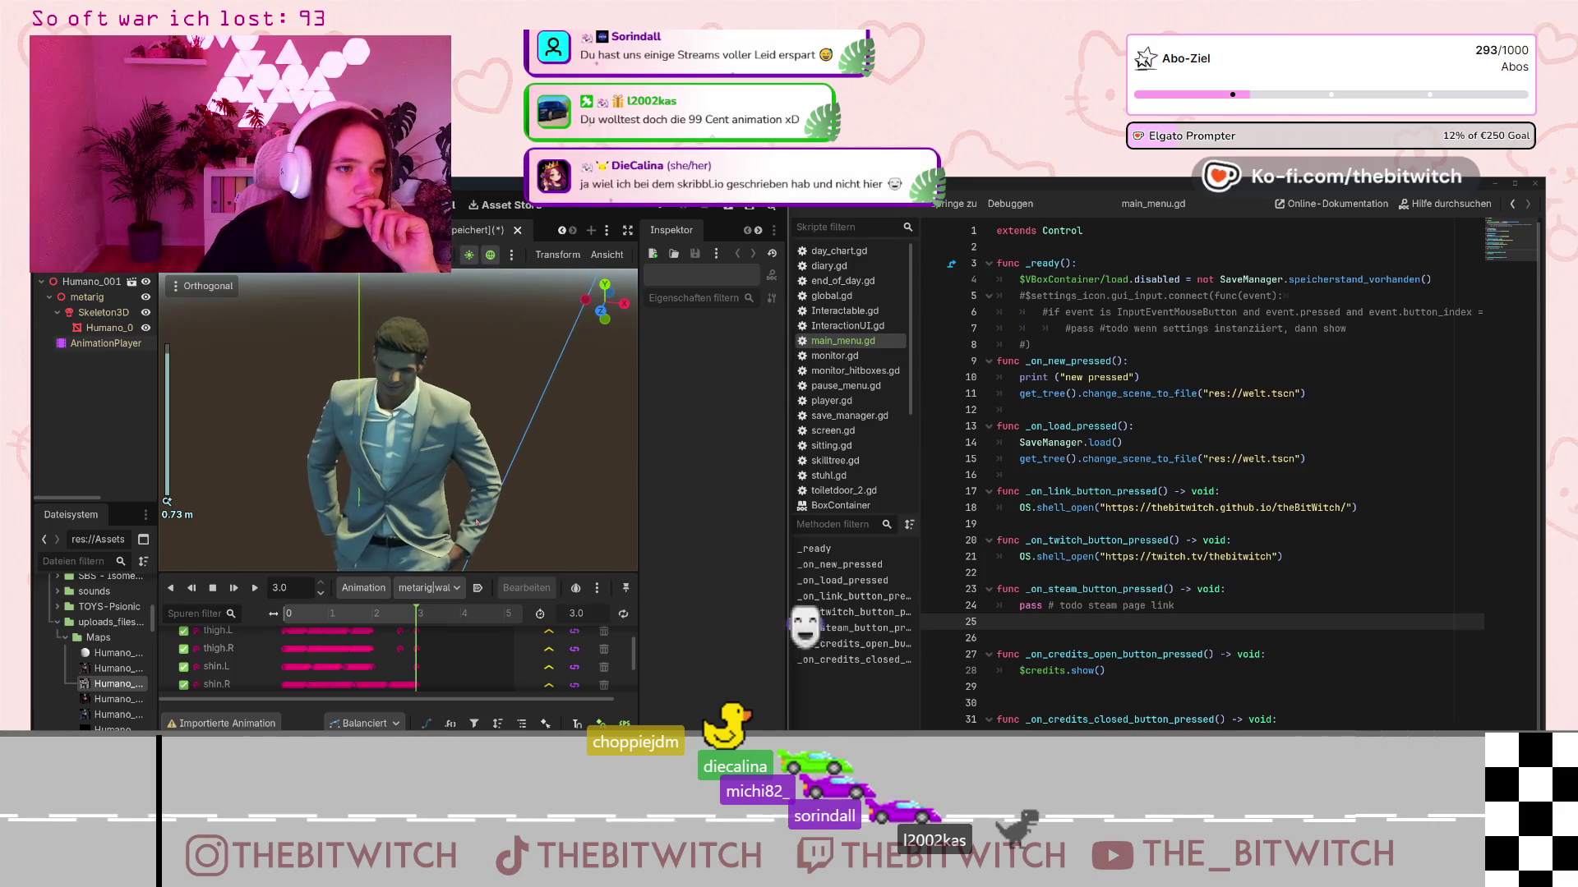
{"action": "scroll", "coordinate": [450, 347], "scroll_direction": "up", "scroll_amount": 3}
{"action": "left_click", "coordinate": [255, 587]}
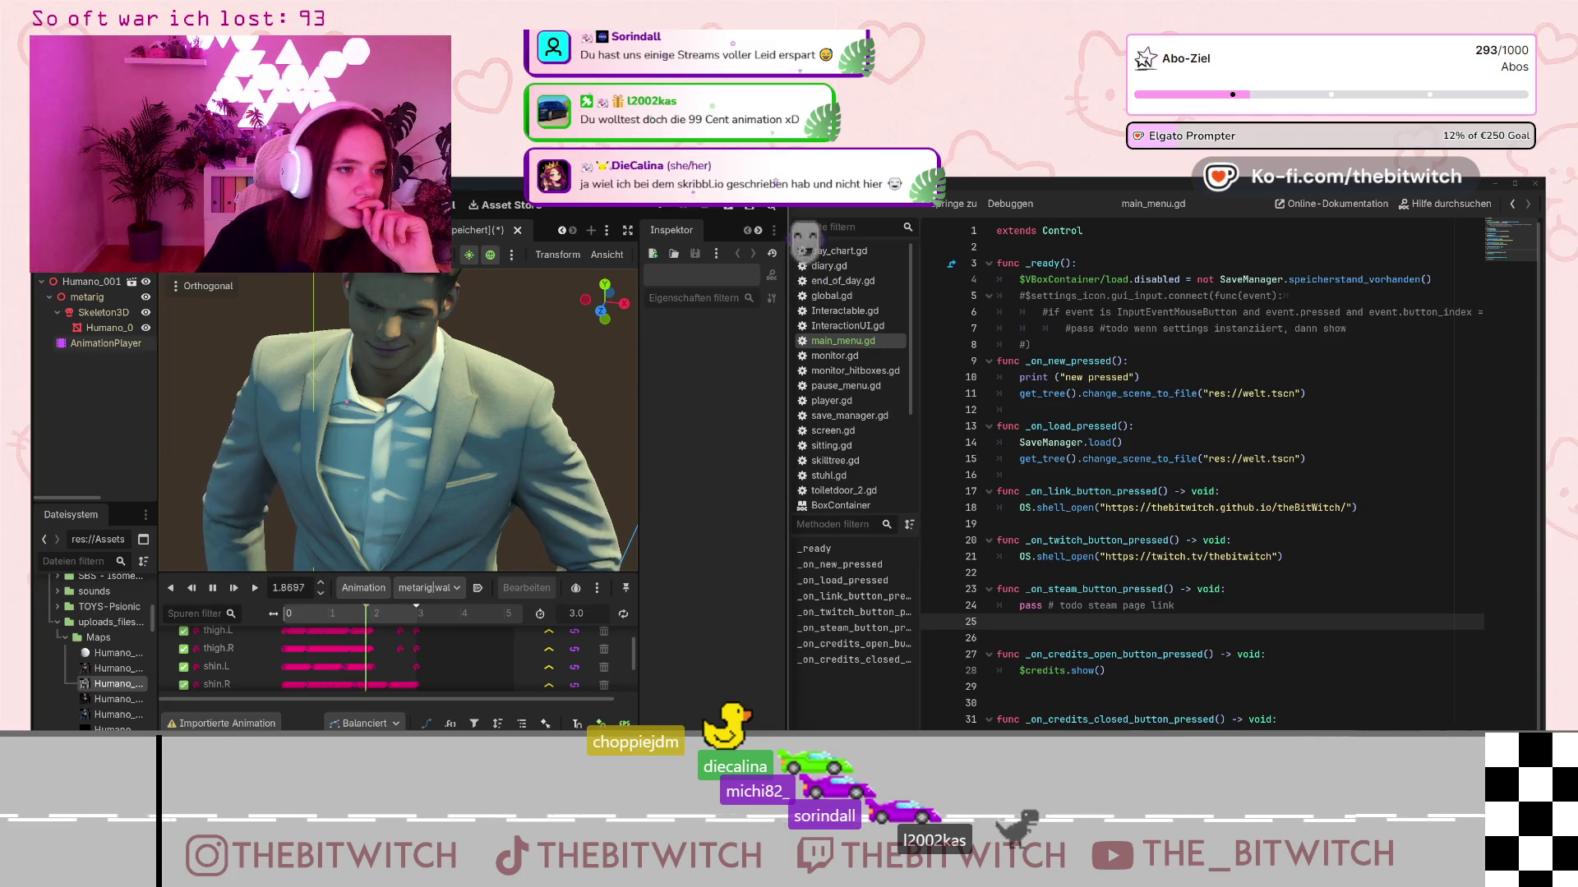
{"action": "scroll", "coordinate": [411, 452], "scroll_direction": "down", "scroll_amount": 6}
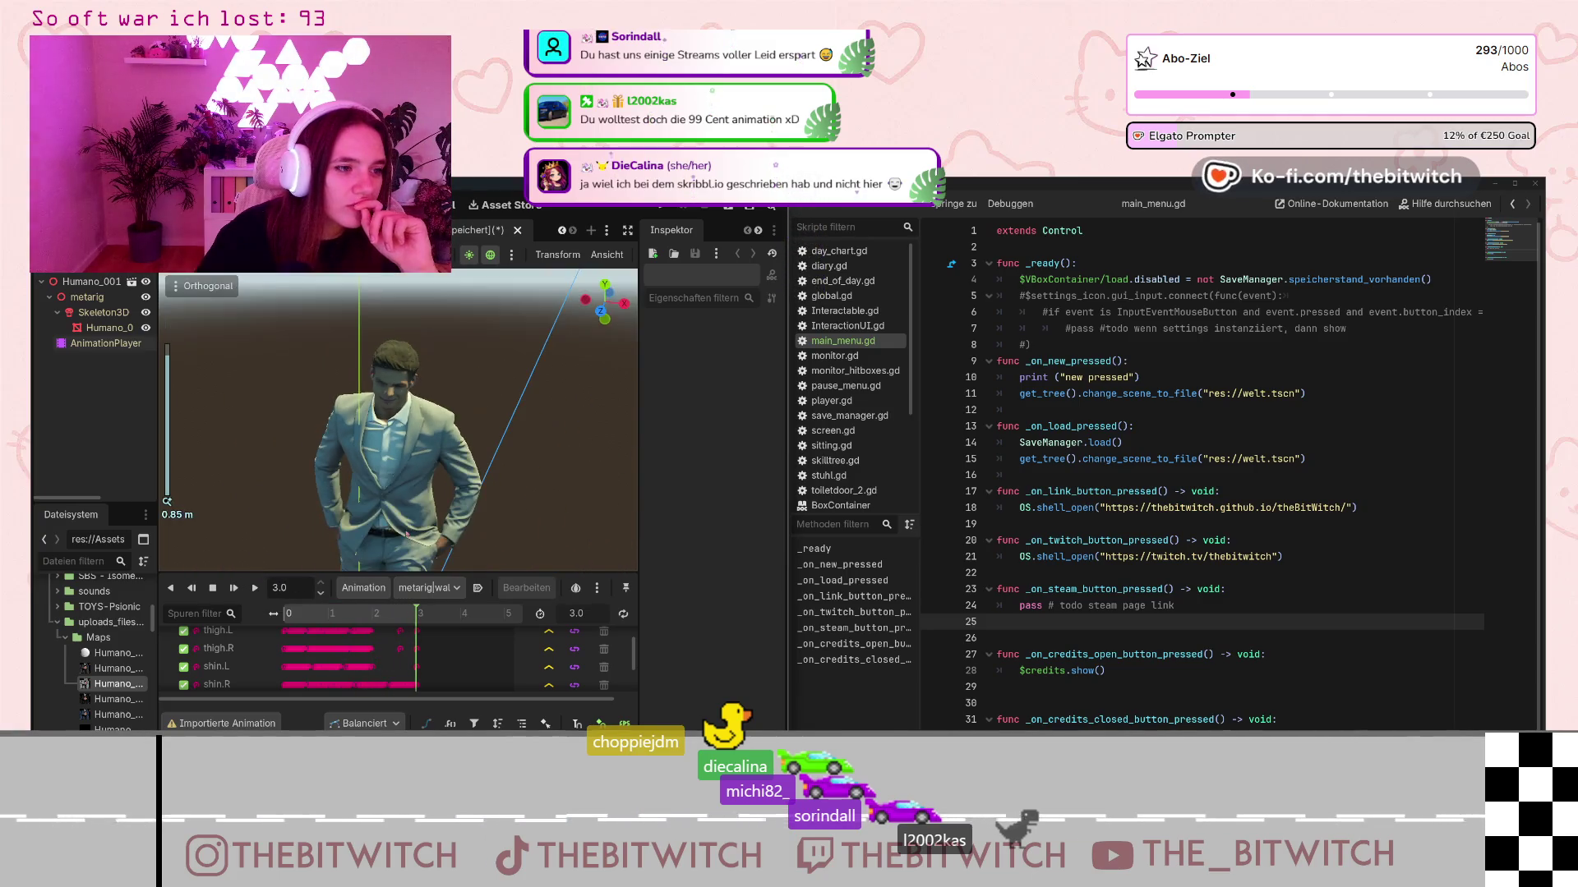
{"action": "scroll", "coordinate": [463, 389], "scroll_direction": "down", "scroll_amount": 5}
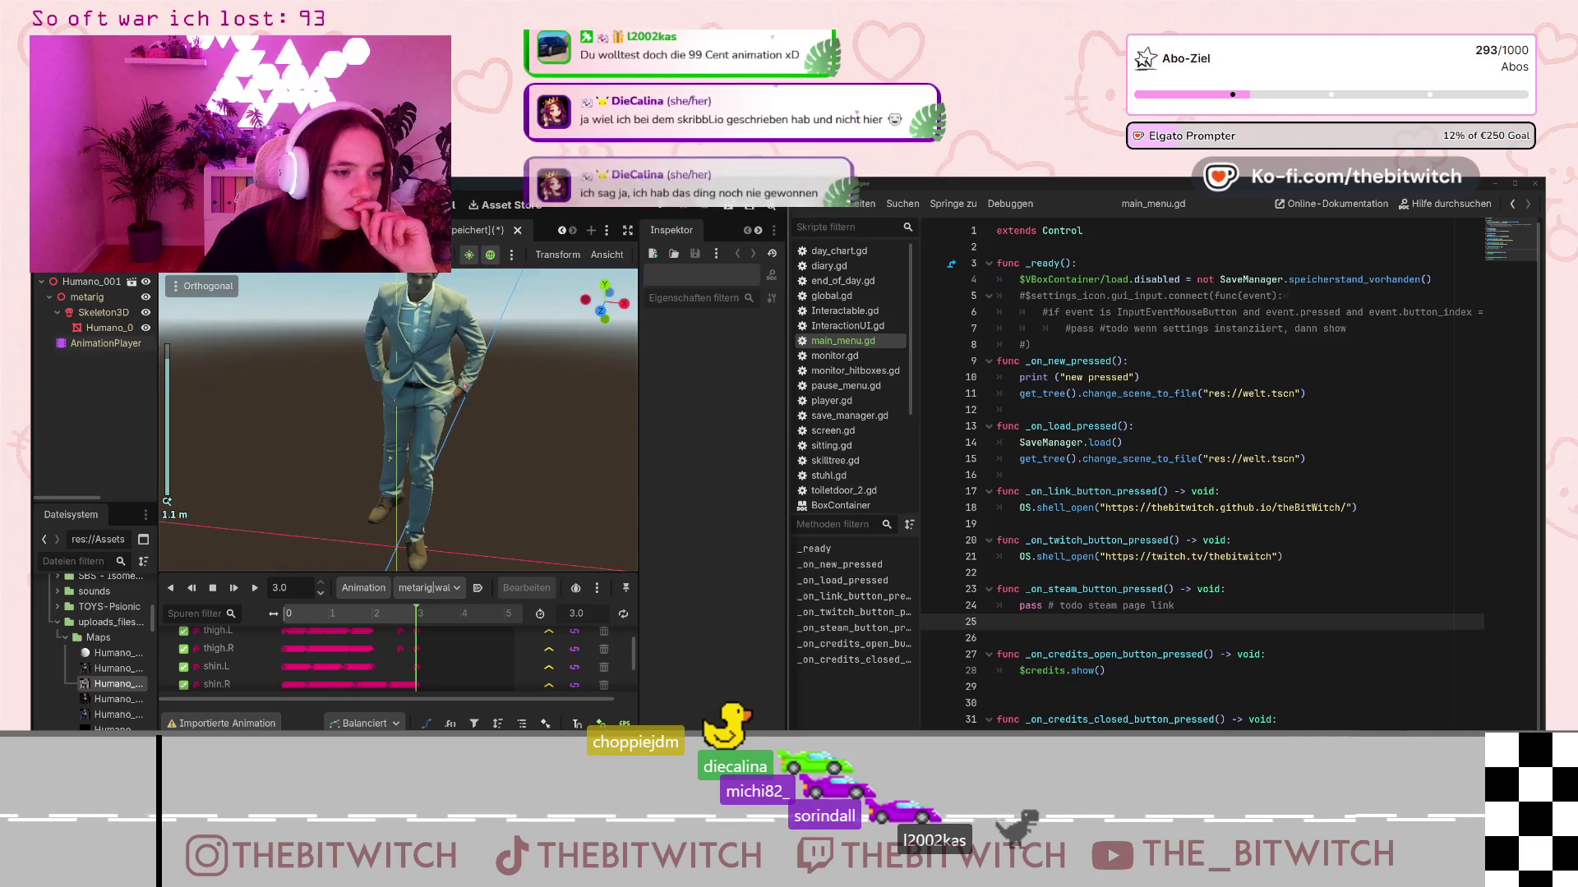
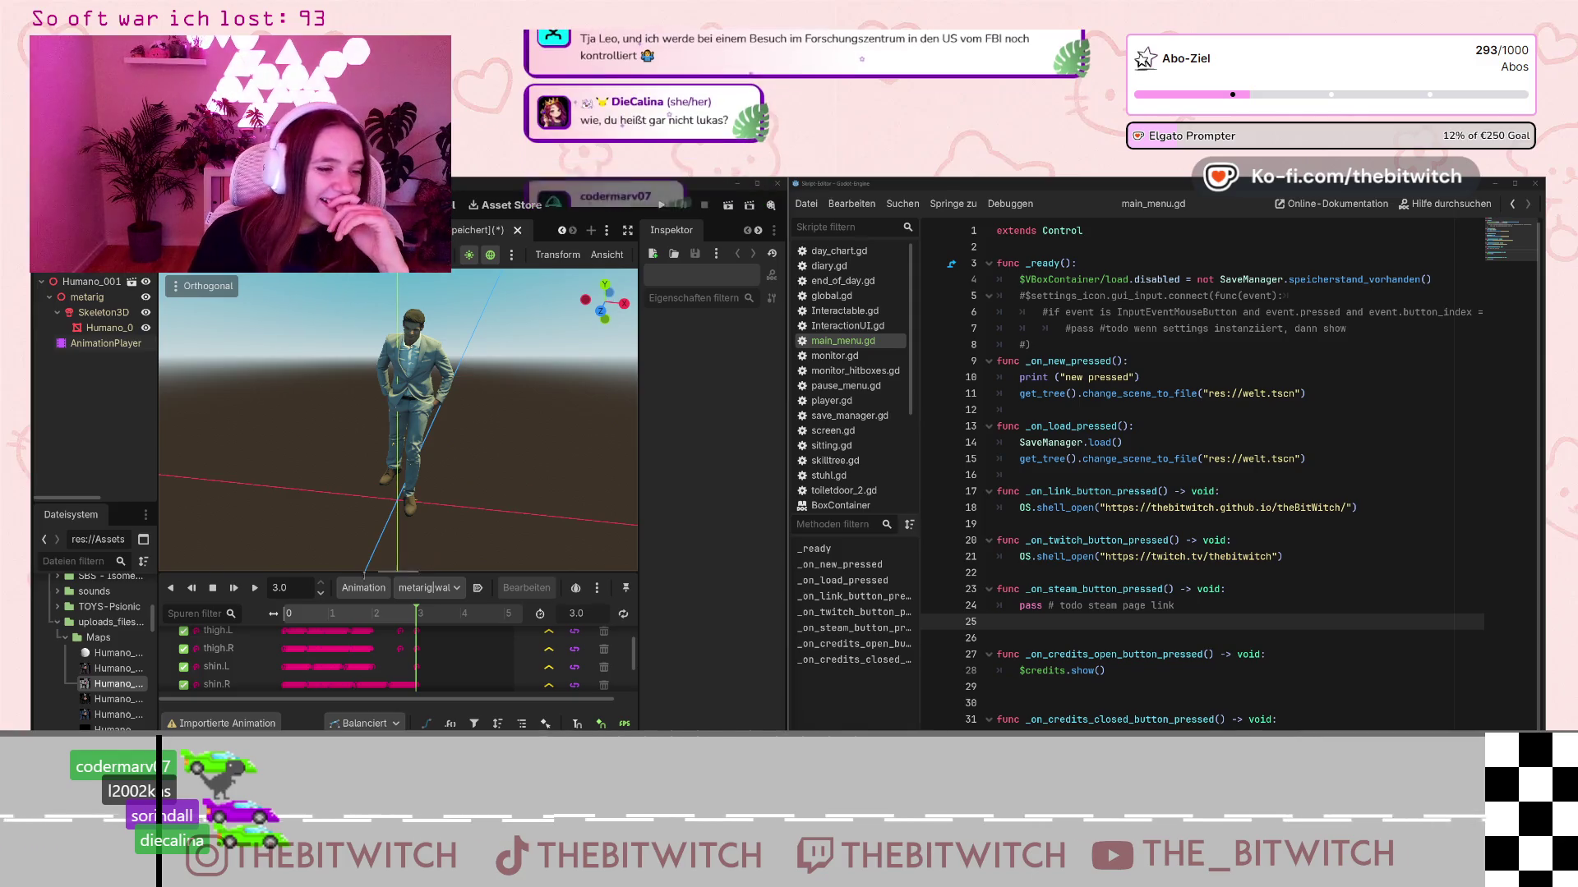
- Restart the metarig walk animation preview in the AnimationPlayer four times, replaying it from the start
{"action": "left_click", "coordinate": [255, 592]}
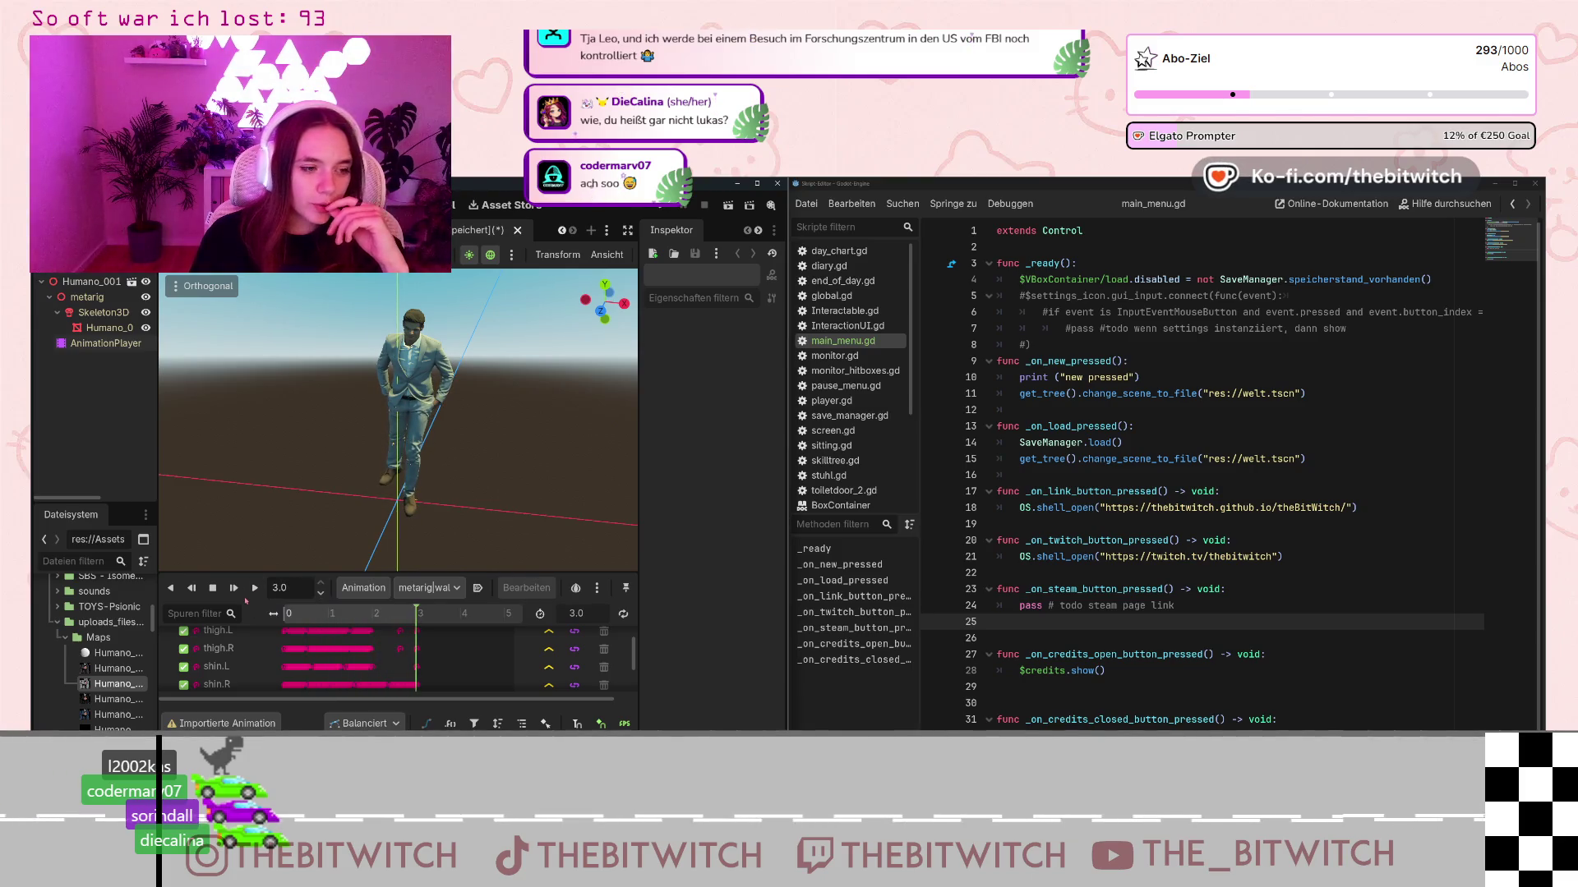
{"action": "left_click", "coordinate": [253, 588]}
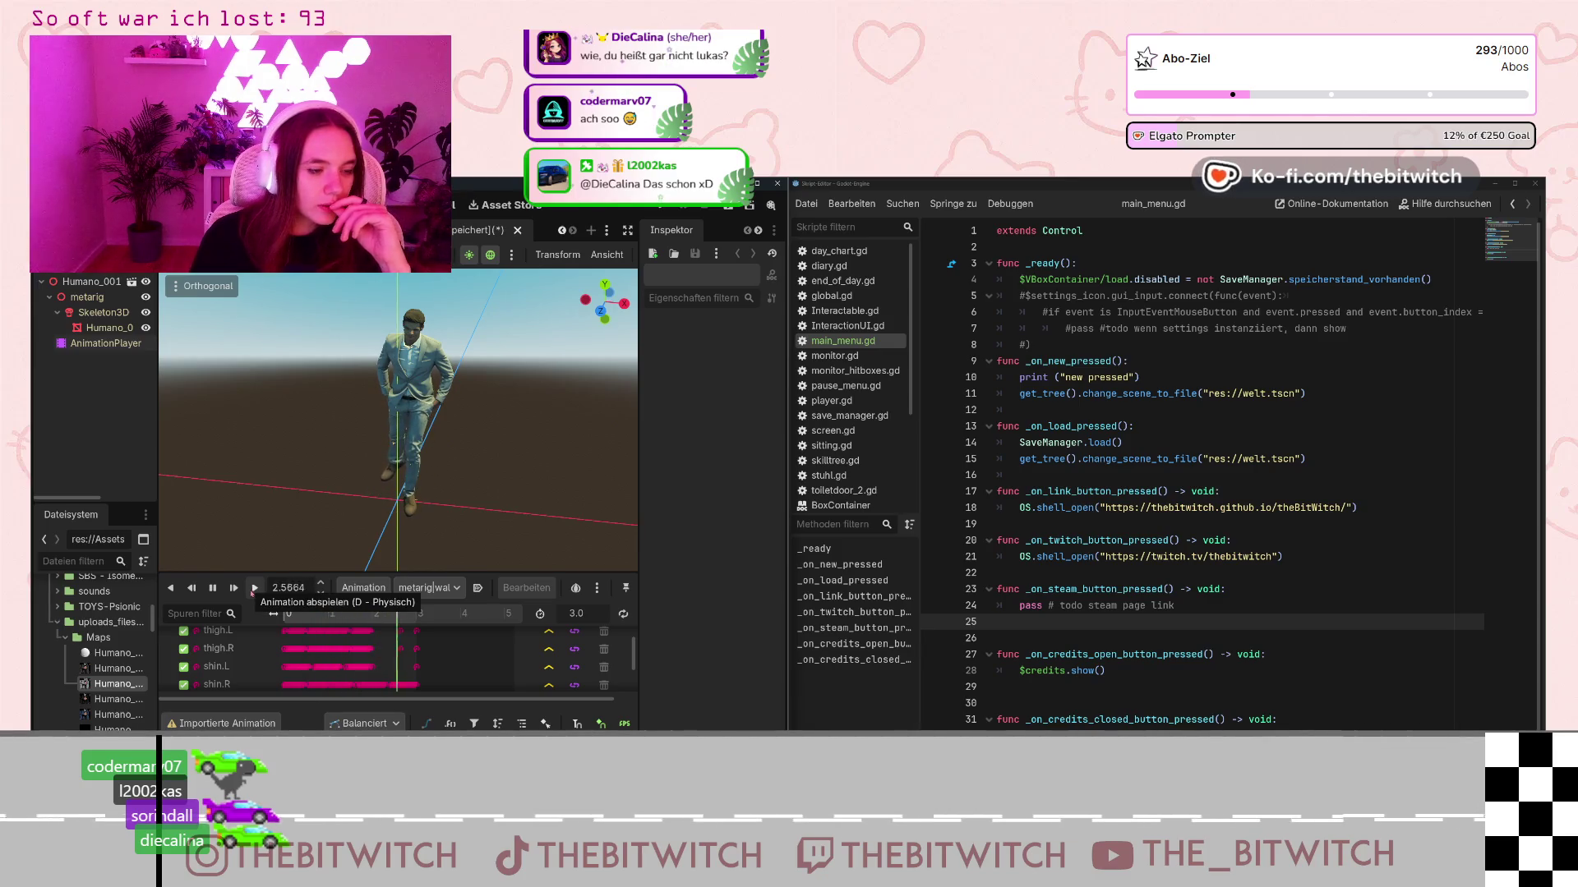
{"action": "left_click", "coordinate": [253, 589]}
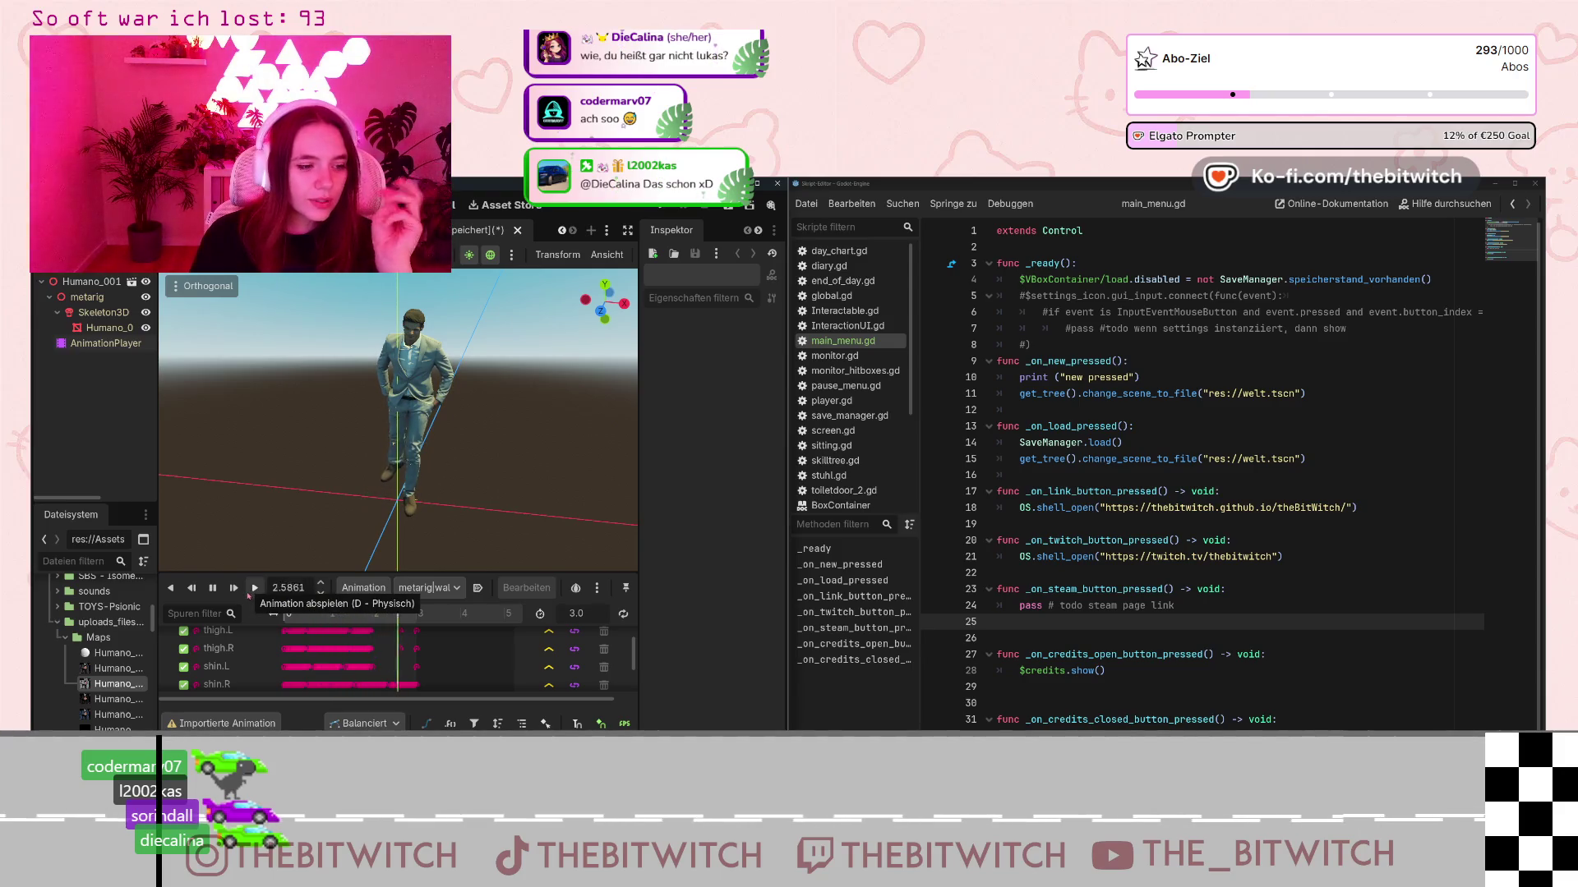
{"action": "left_click", "coordinate": [251, 594]}
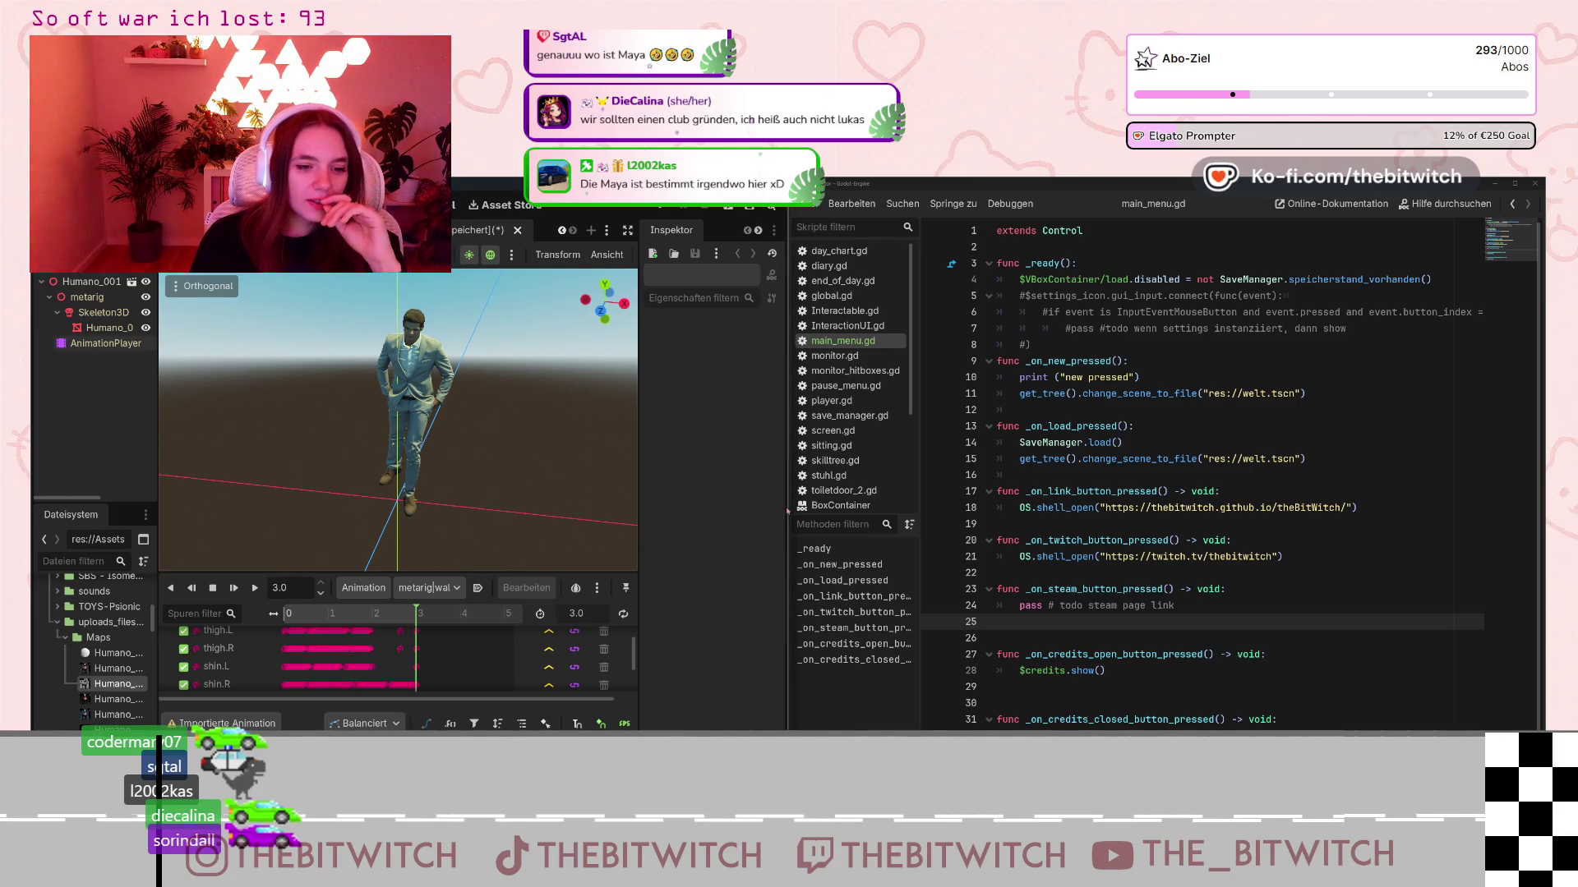
{"action": "left_click_drag", "start_coordinate": [787, 505], "coordinate": [932, 505]}
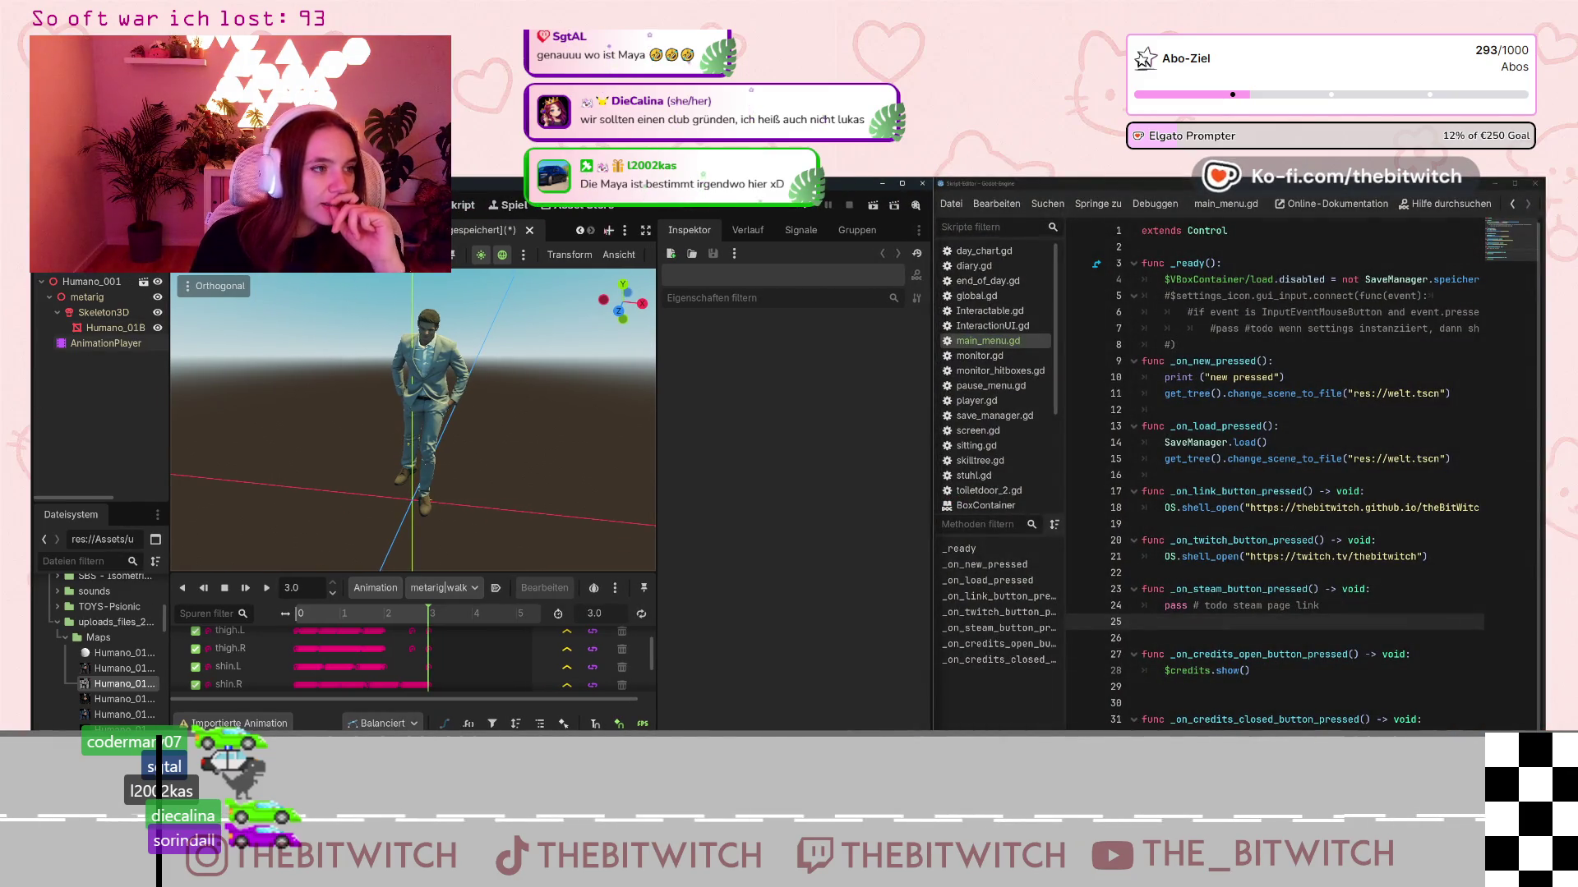
- Scroll the scene tab strip left to reveal the earlier open scenes
{"action": "left_click", "coordinate": [579, 231]}
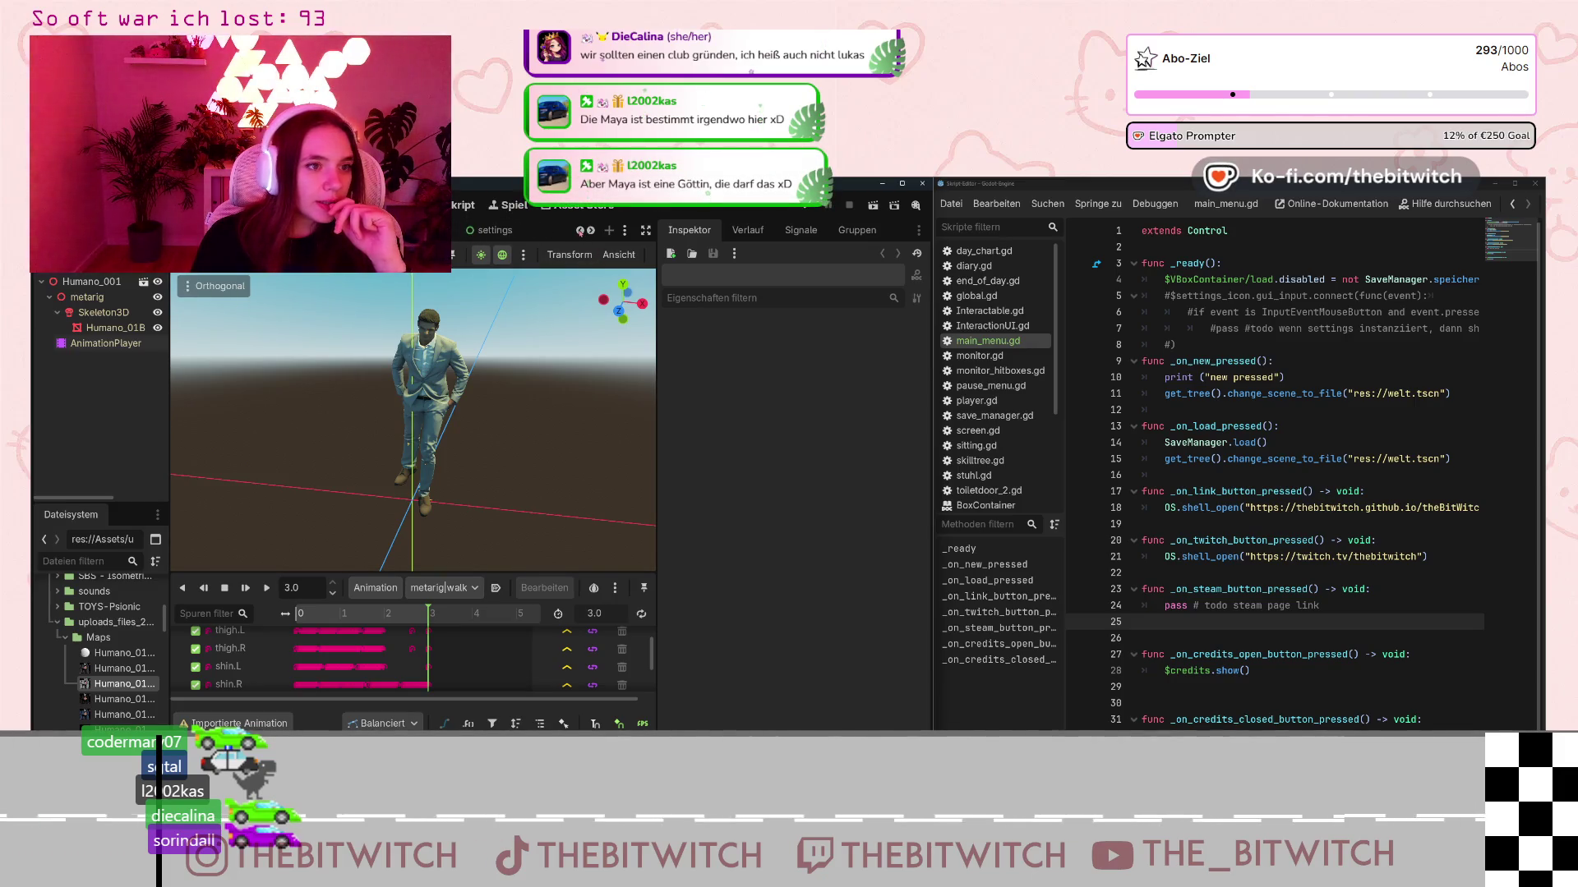